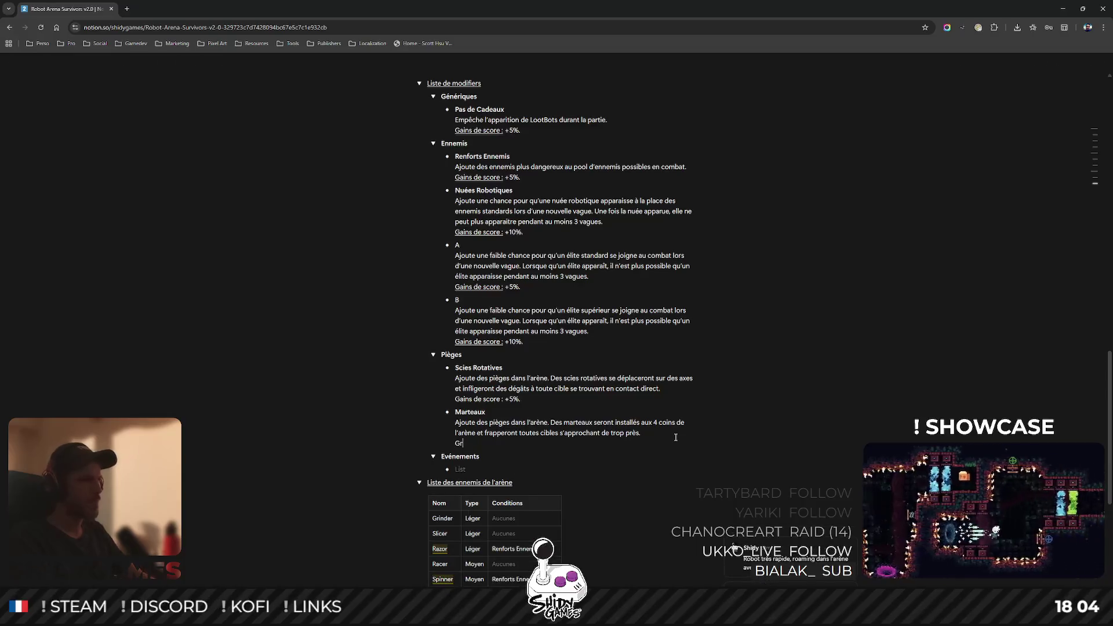
# - Add a 'Gains de score: 5%.' line under Marteaux and underline its label like Scies Rotatives
pyautogui.write('ns de score: ')
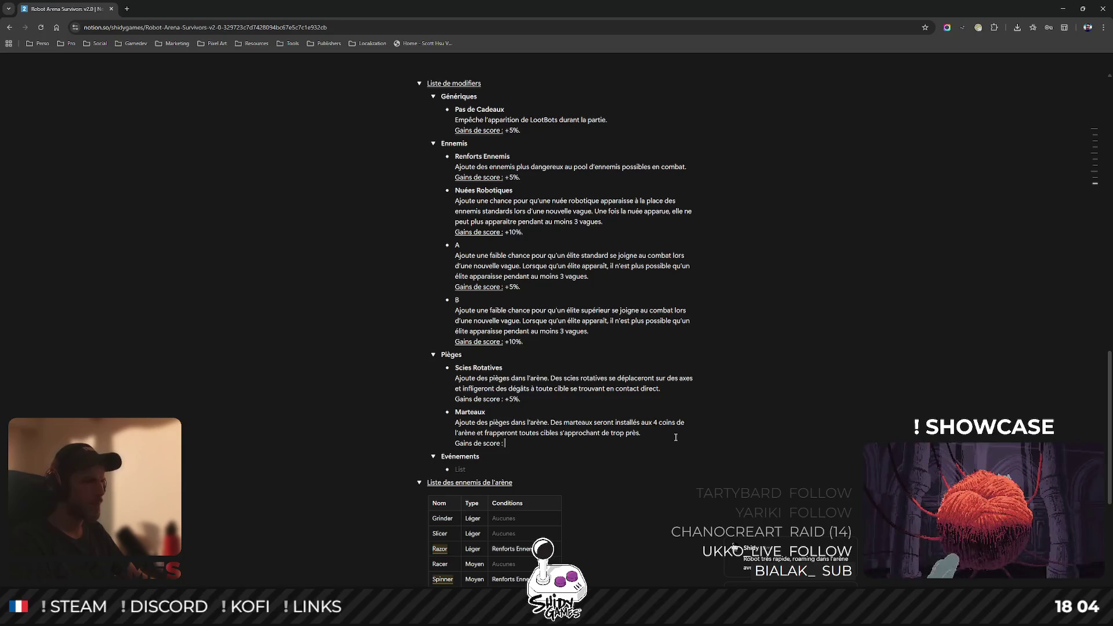
pyautogui.write('5%.')
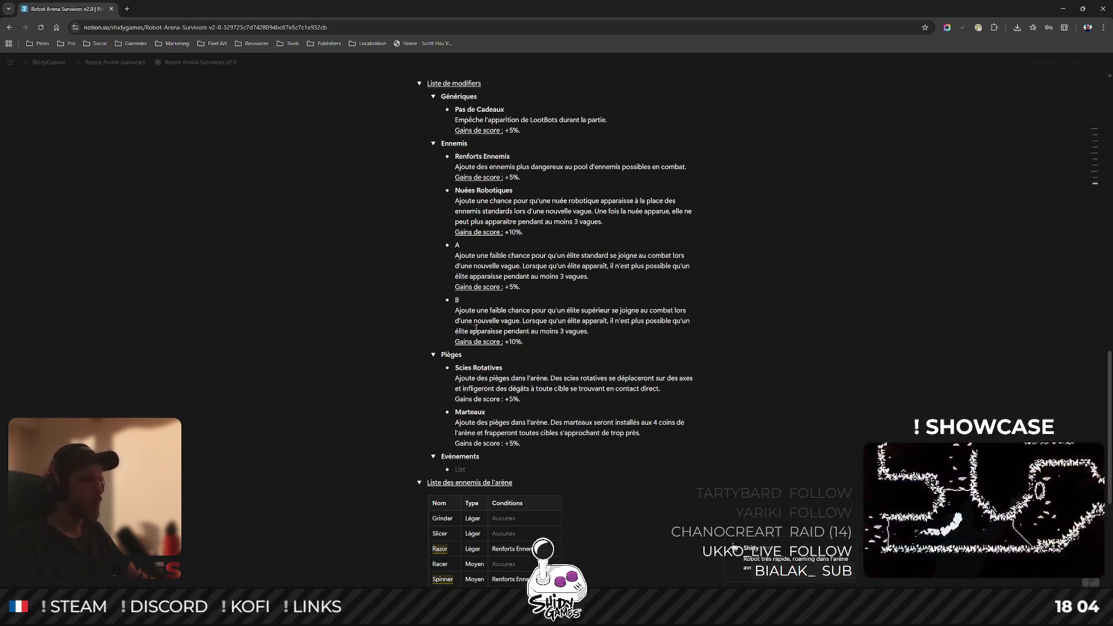
pyautogui.moveTo(454, 399); pyautogui.dragTo(503, 399)
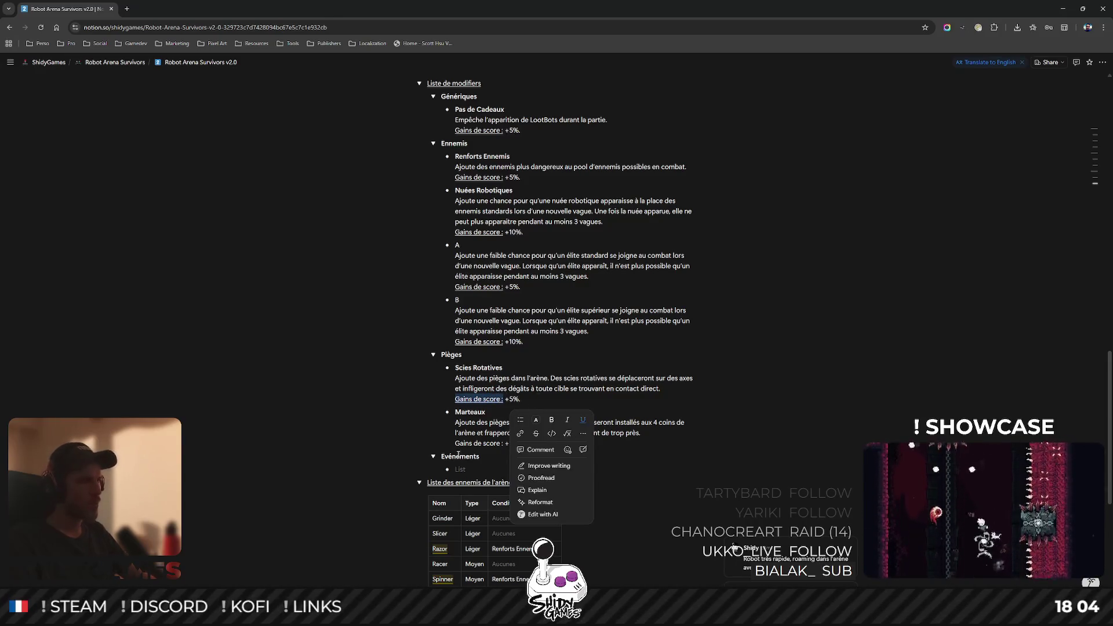
pyautogui.moveTo(456, 444); pyautogui.dragTo(504, 443)
pyautogui.click(836, 358)
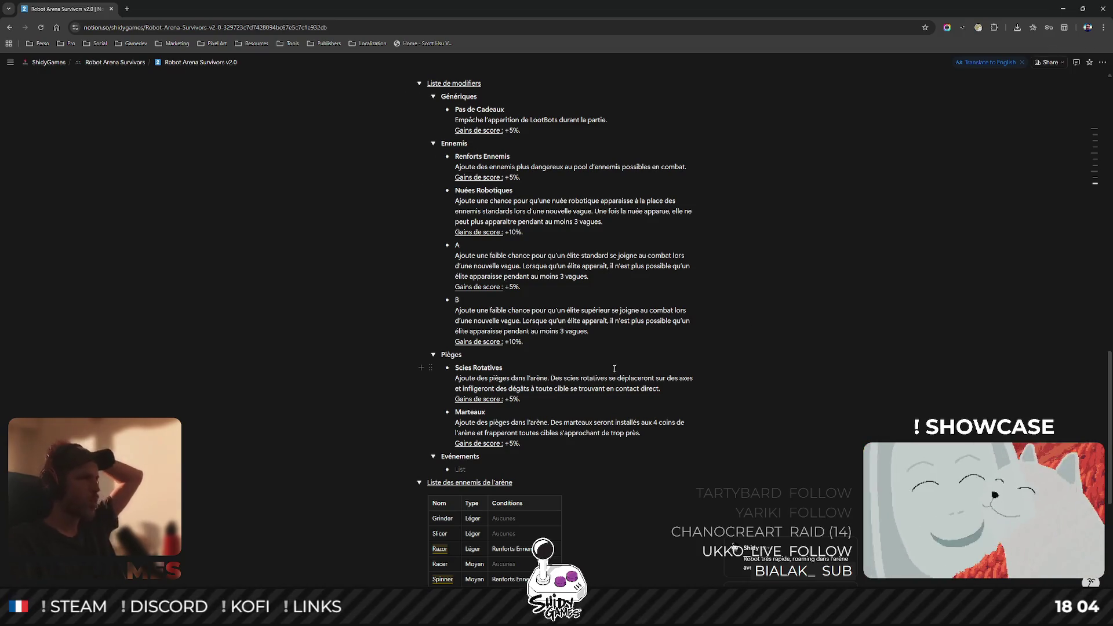
pyautogui.scroll(-2, 604, 386)
pyautogui.scroll(1, 492, 405)
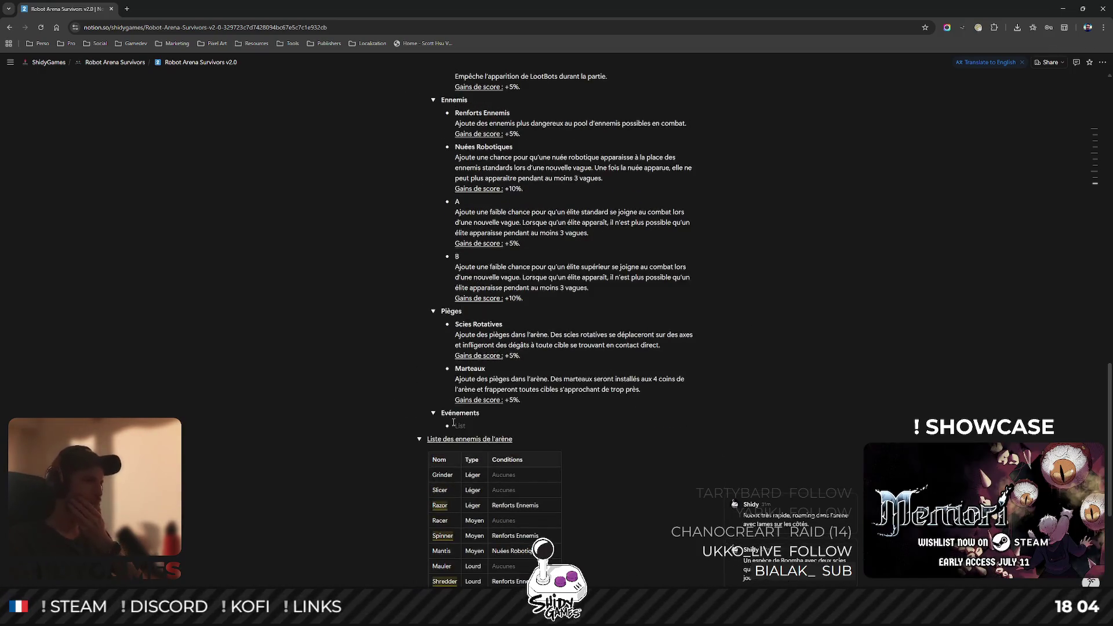
pyautogui.click(476, 423)
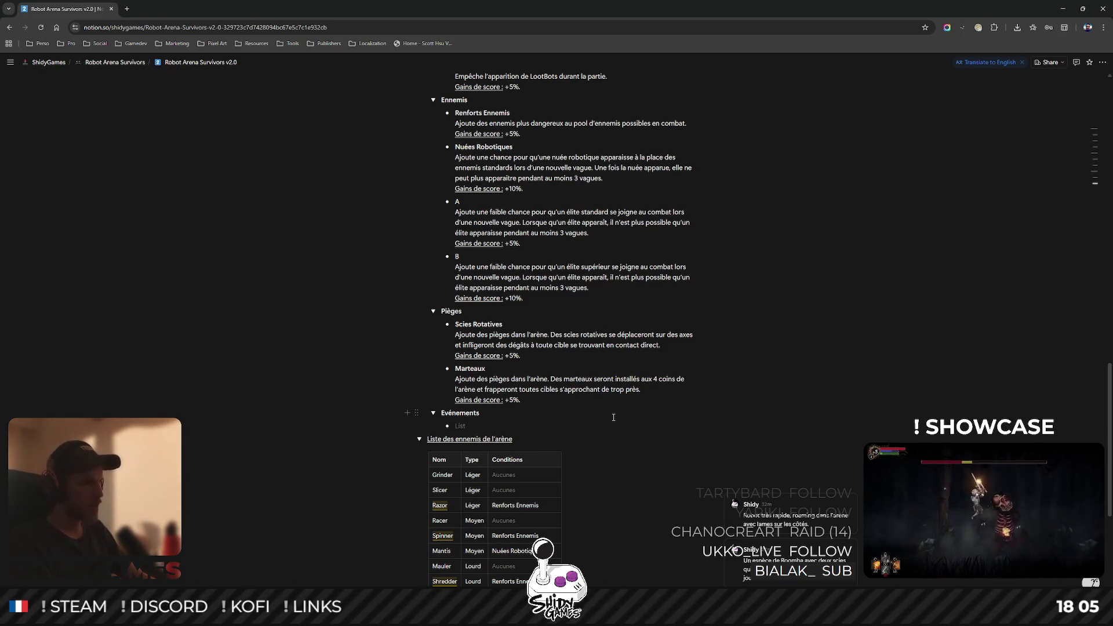
# - Add the 'Coupure d'Electricité' event and describe arena lights cutting out for a full wave
pyautogui.write('Coup')
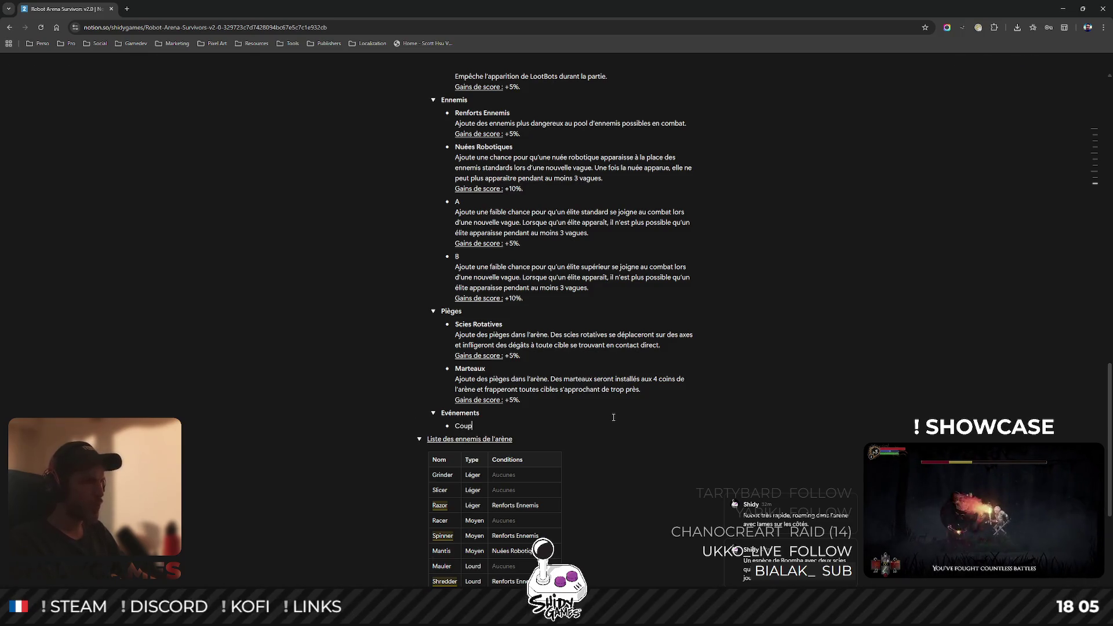
pyautogui.write("ure d'Electricité")
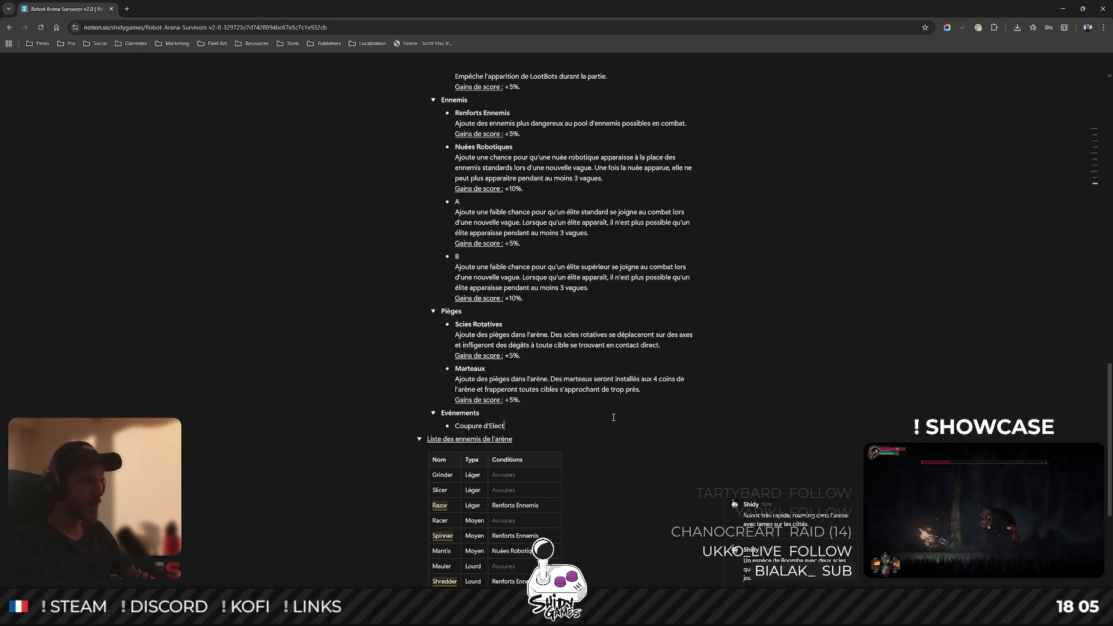
pyautogui.hotkey('shift', 'Return')
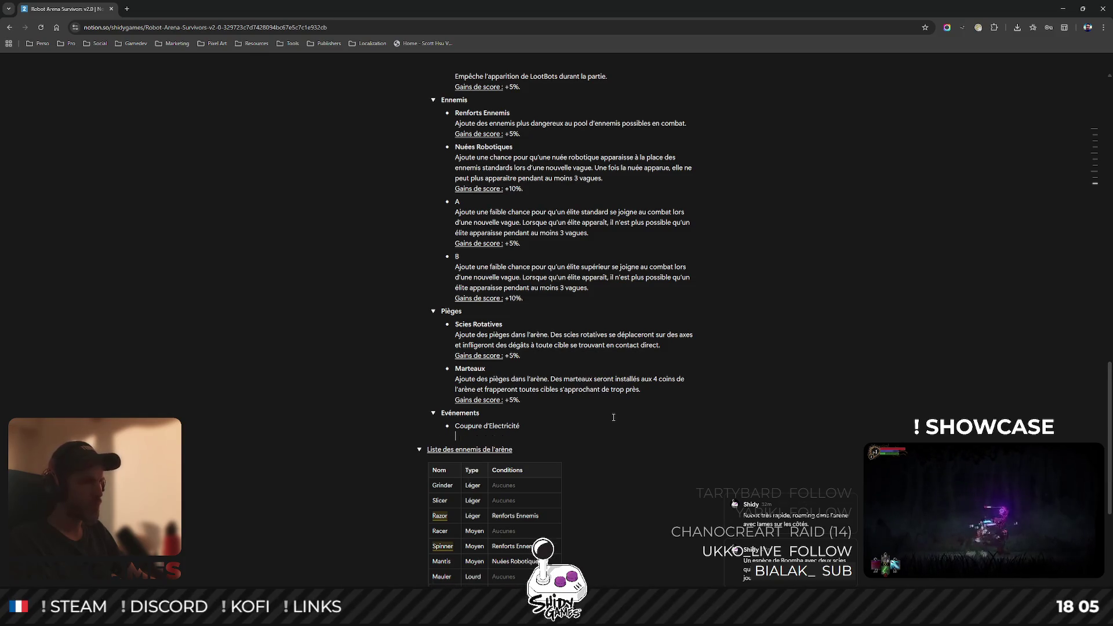
pyautogui.write('Durant une vague, l')
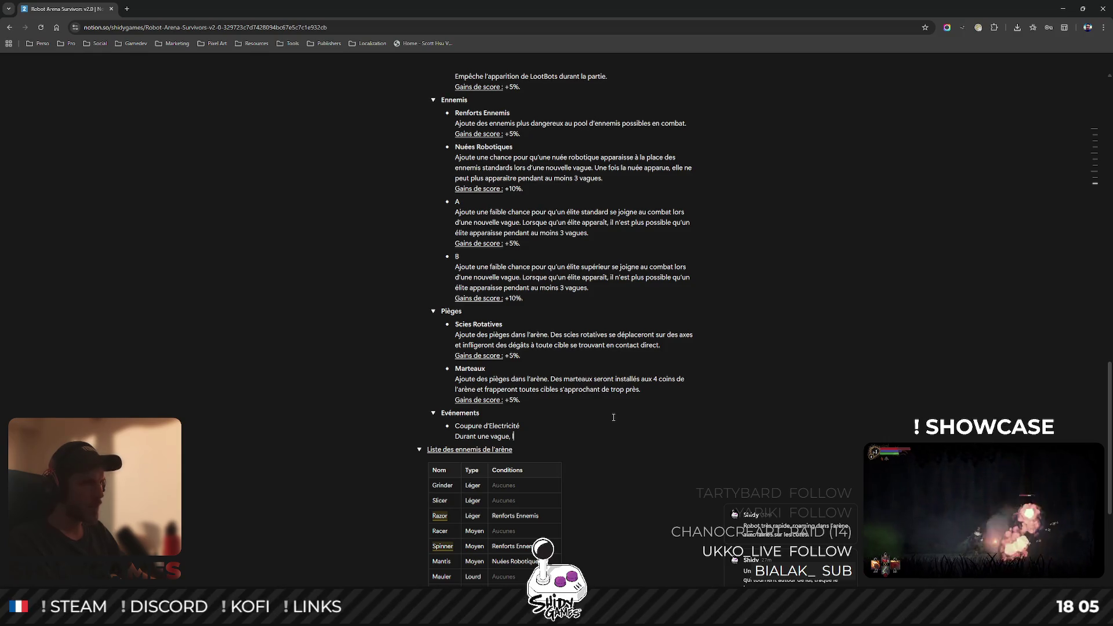
pyautogui.write('es lum')
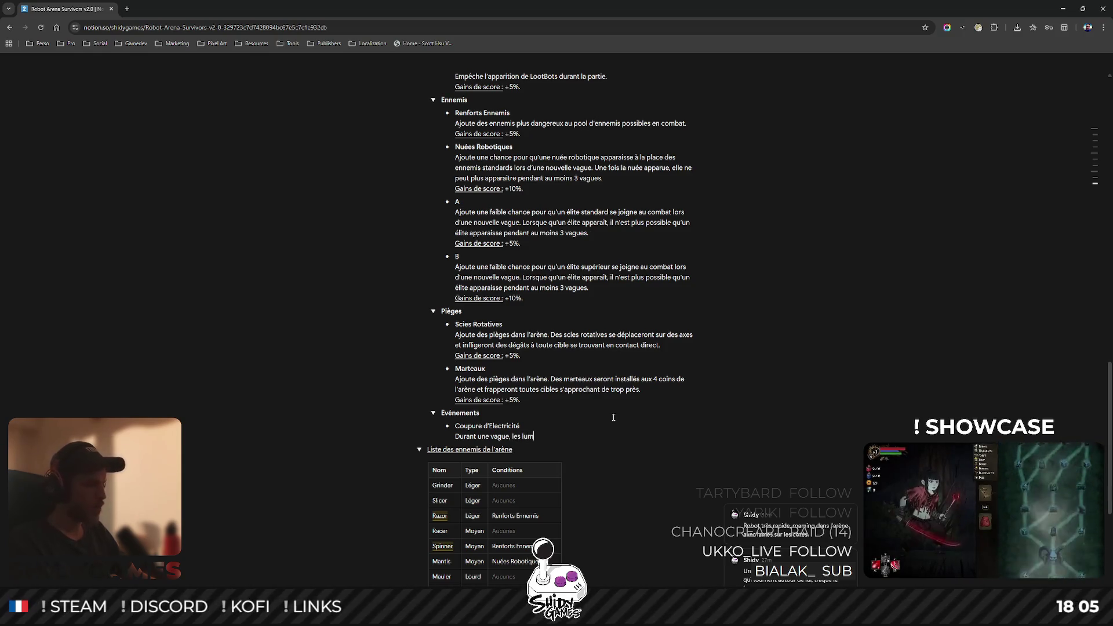
pyautogui.write('ières de')
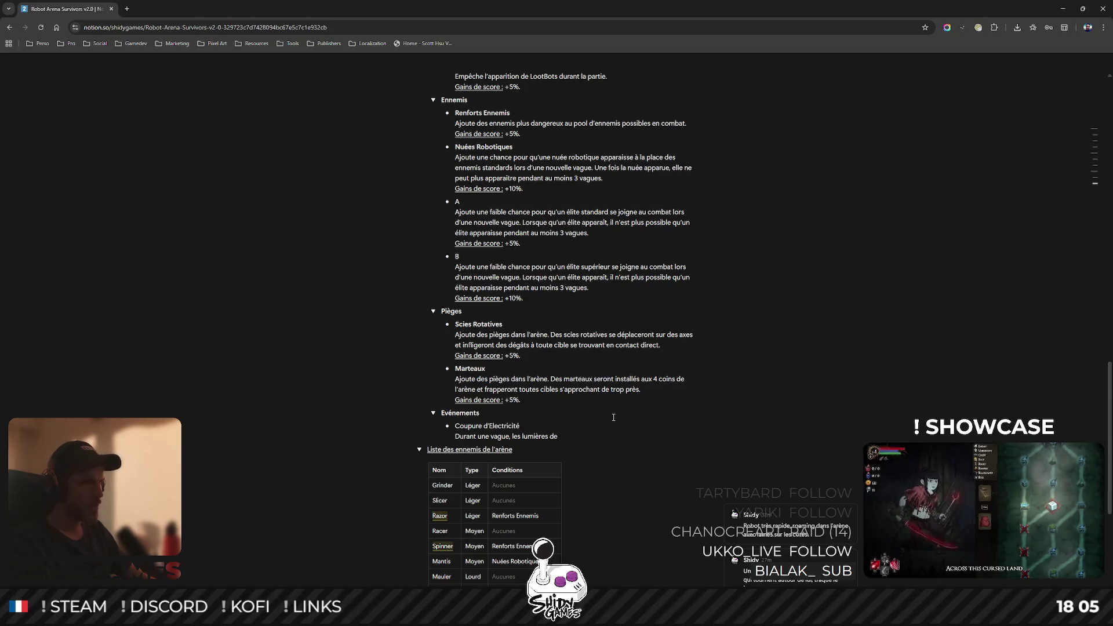
pyautogui.write(" l'arène ")
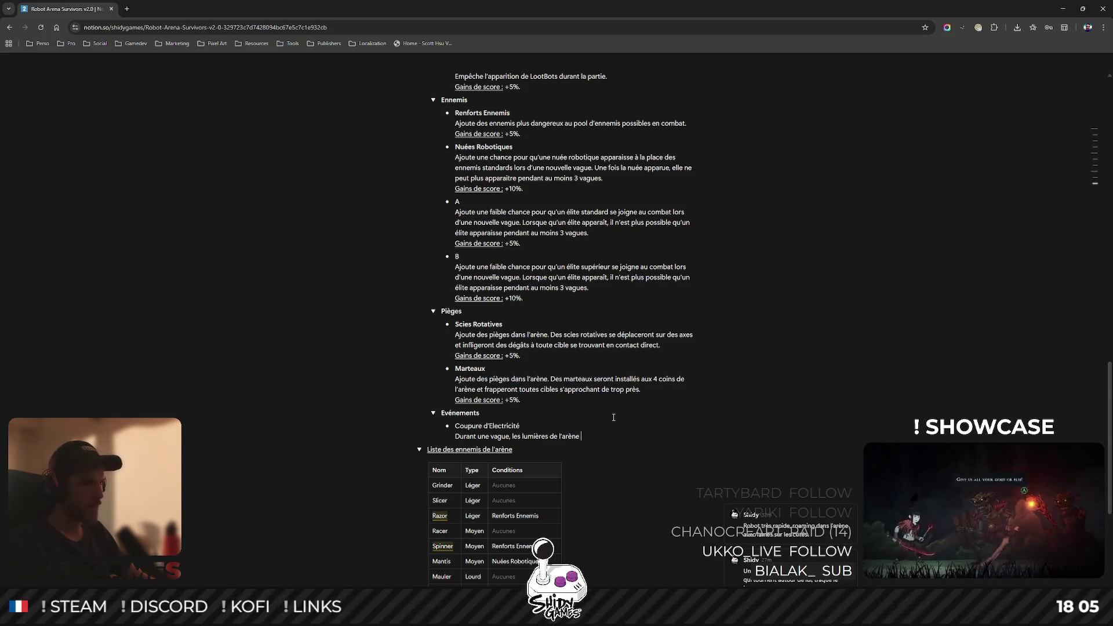
pyautogui.write('pe')
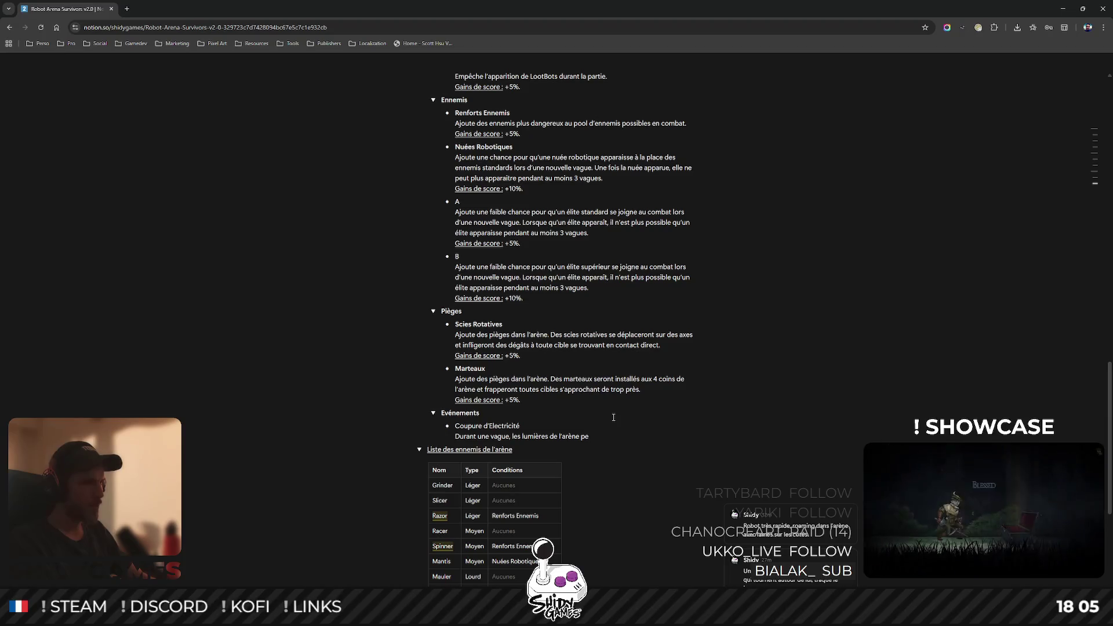
pyautogui.press('BackSpace')
pyautogui.press('BackSpace')
pyautogui.press('BackSpace')
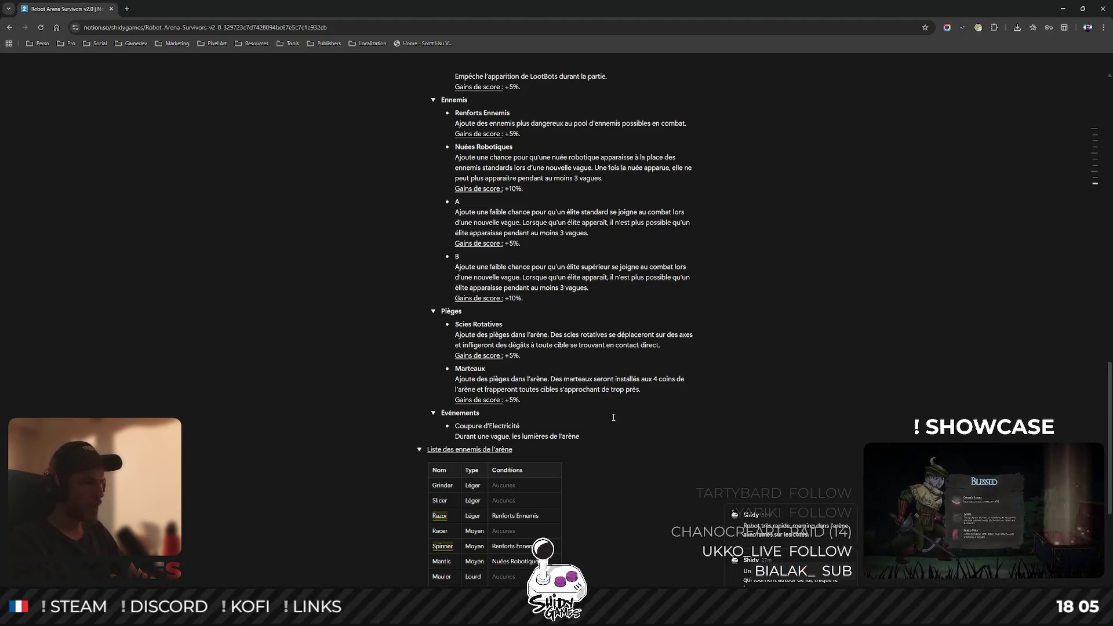
pyautogui.press('BackSpace')
pyautogui.press('BackSpace')
pyautogui.press('BackSpace')
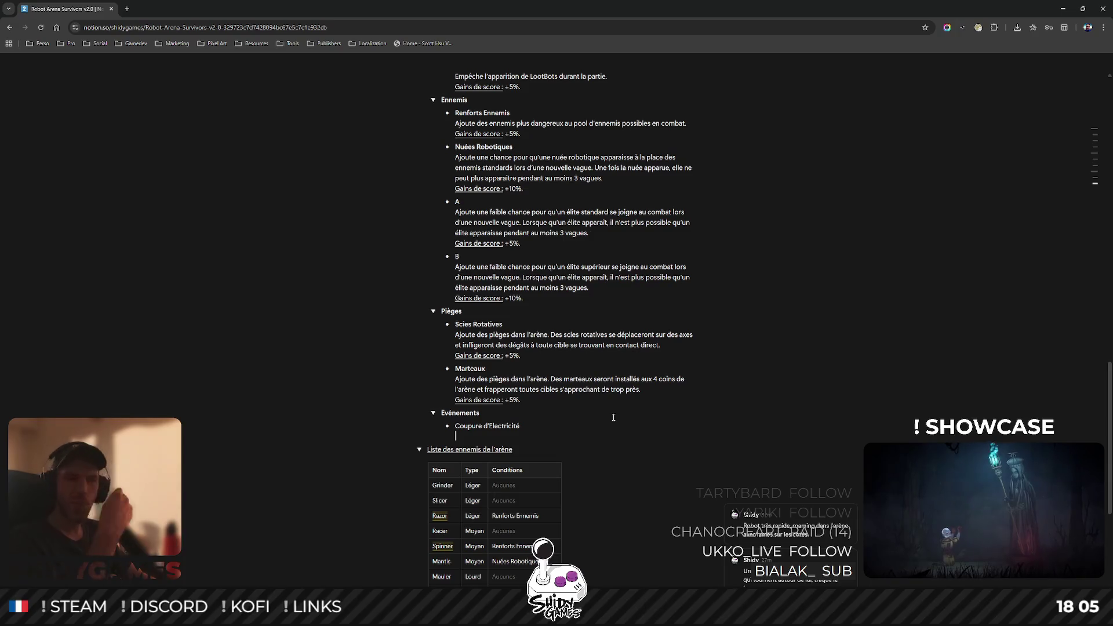
pyautogui.write('Ajou')
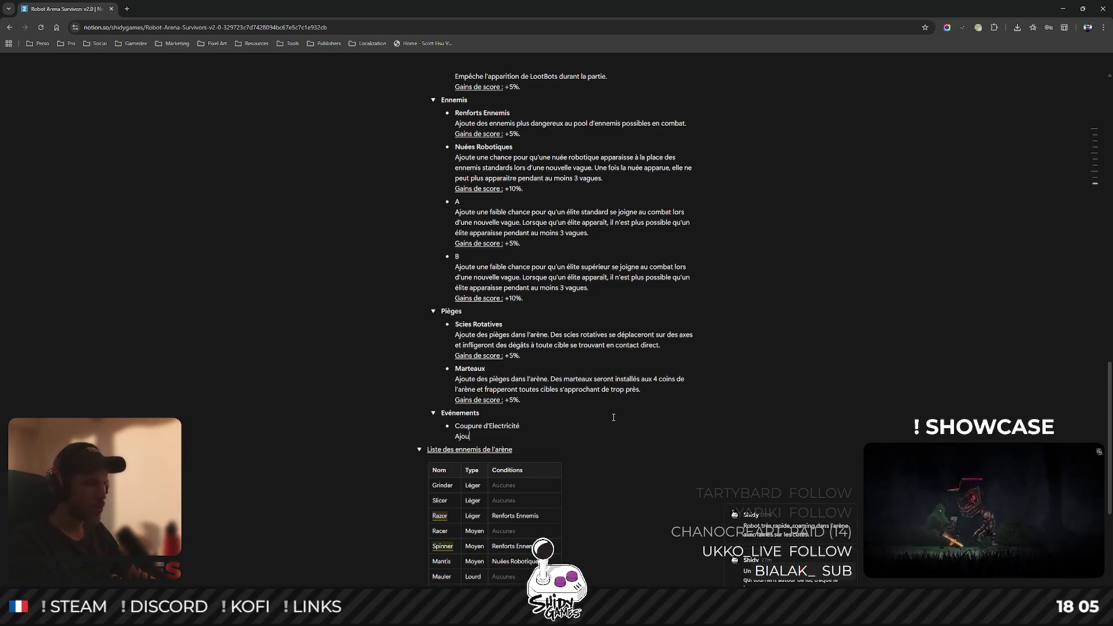
pyautogui.write('te une chance pour que')
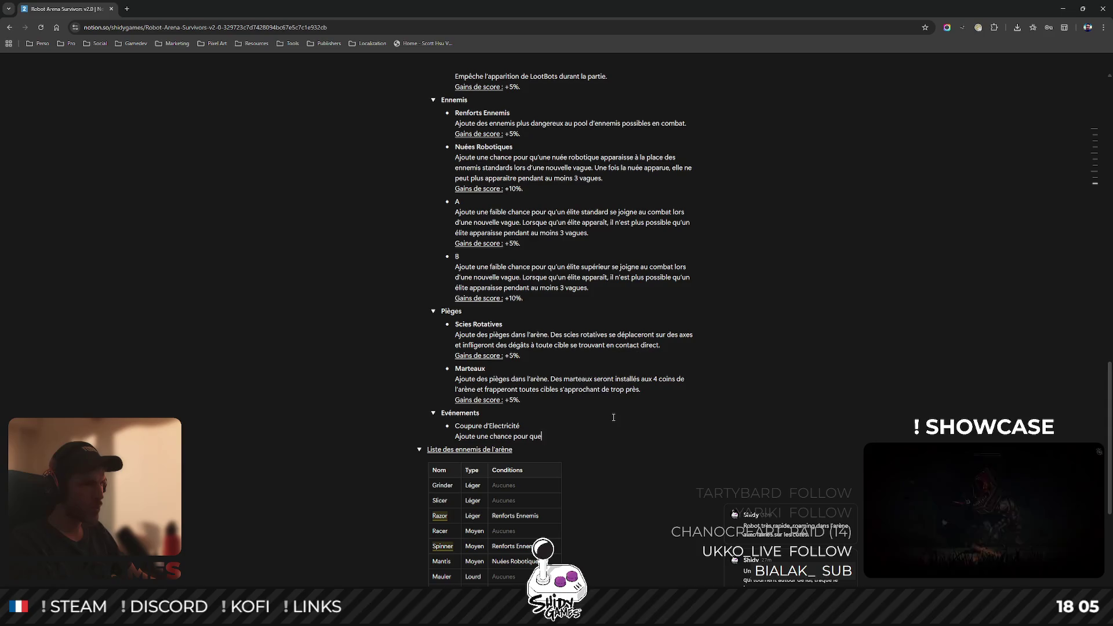
pyautogui.write(' les lumière')
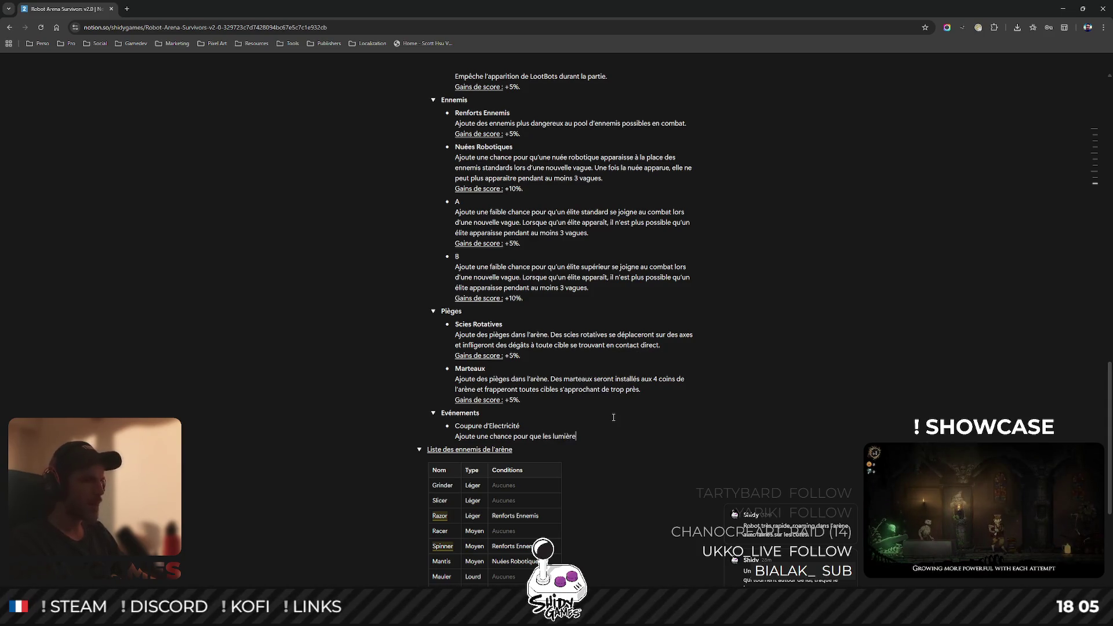
pyautogui.write("s de l'arène ")
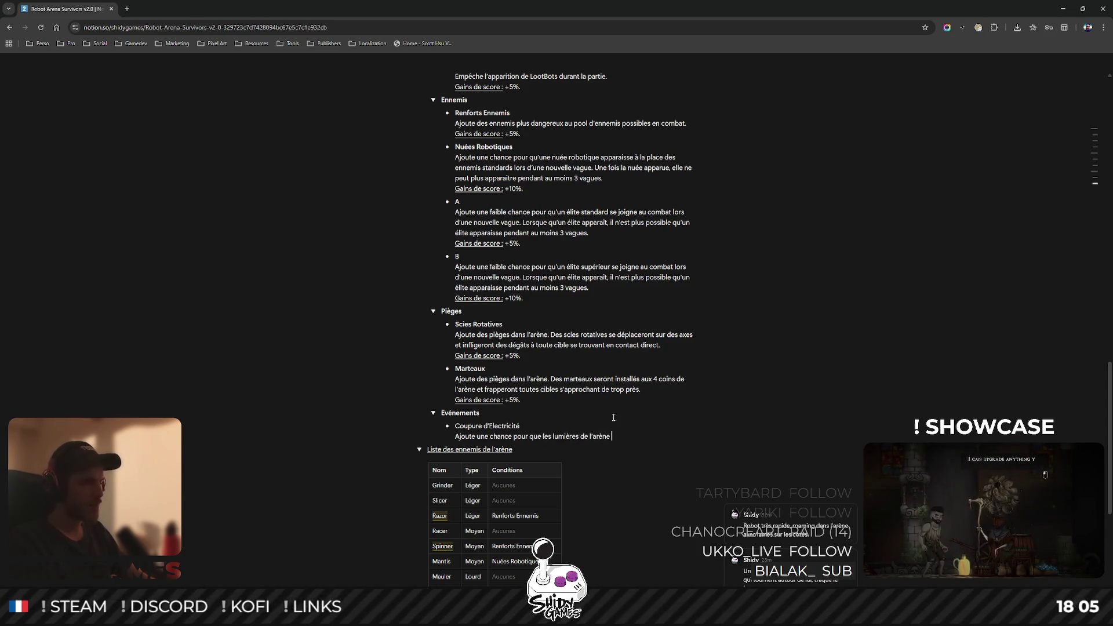
pyautogui.write('se coupent ')
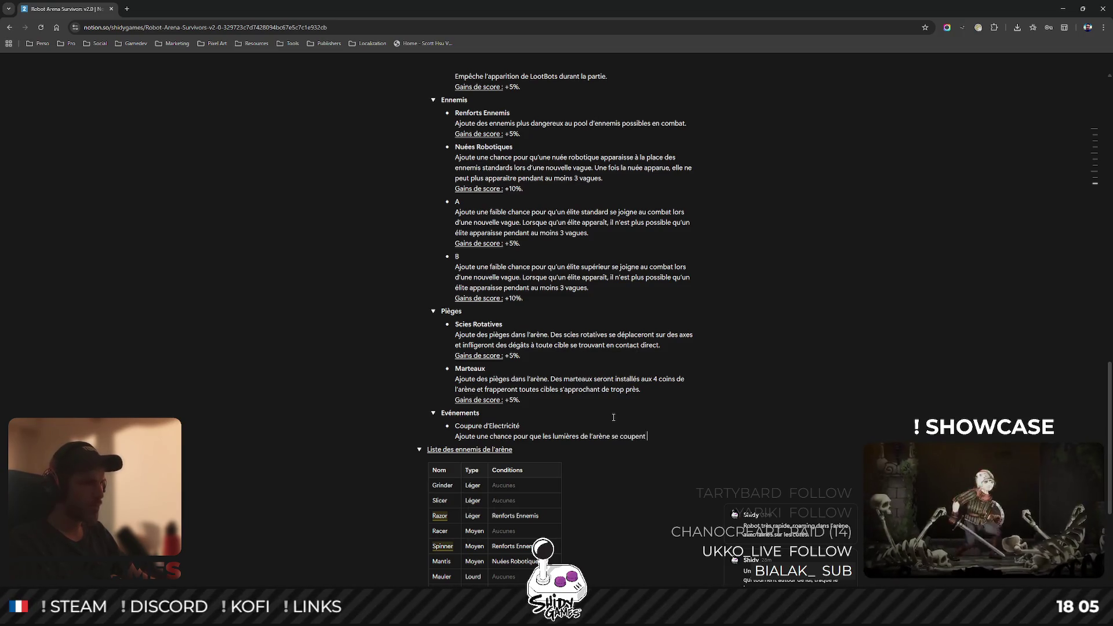
pyautogui.write('pendant une vagu')
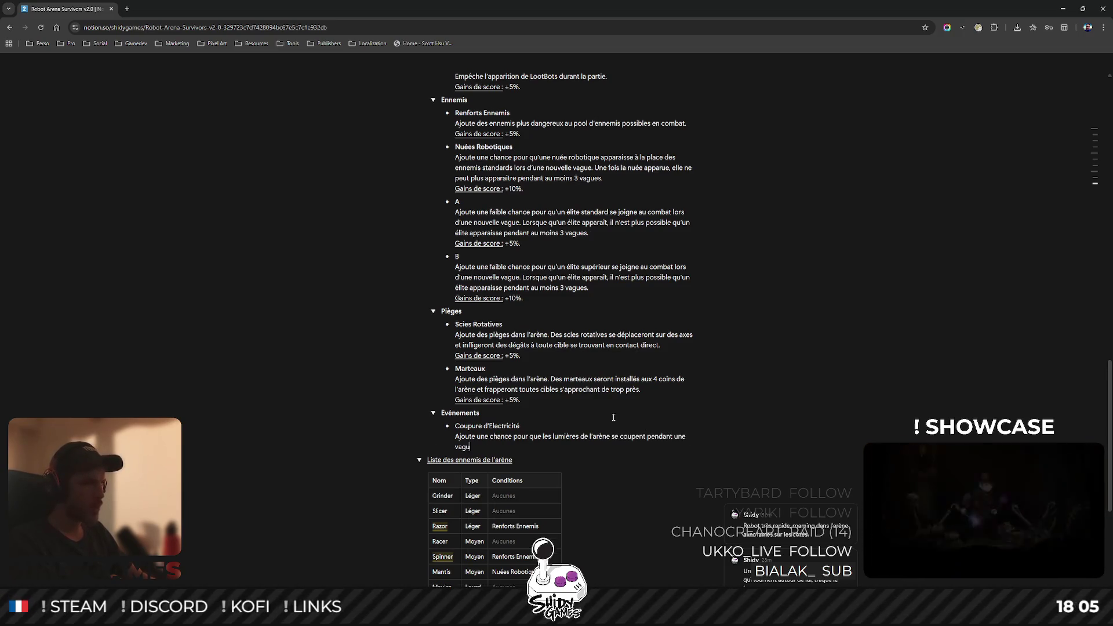
pyautogui.write('e complète, réd')
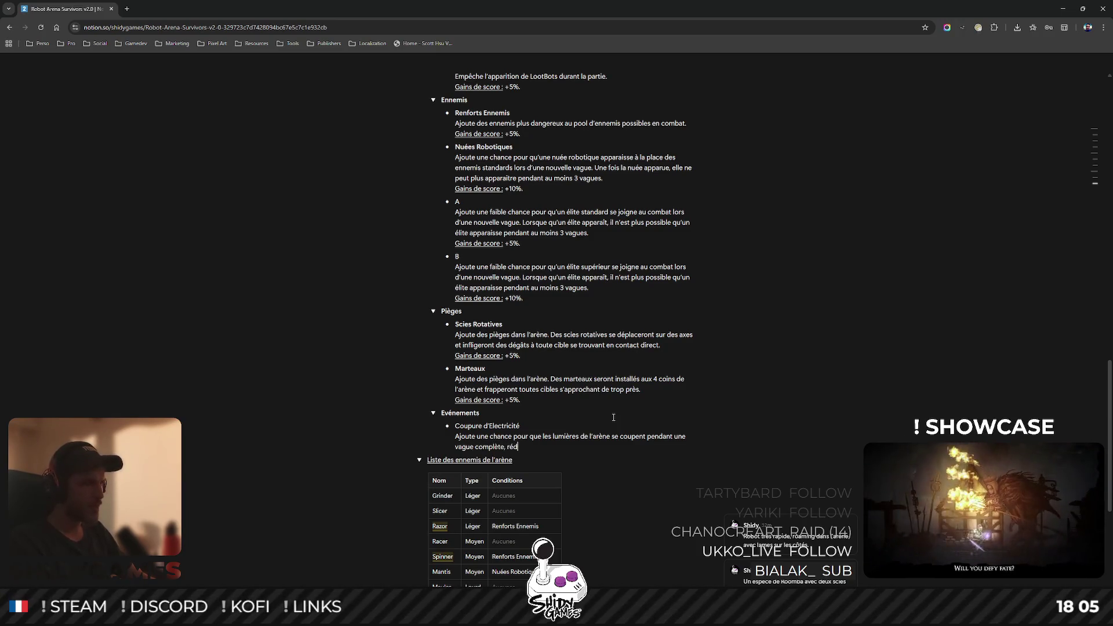
pyautogui.write('uisant la visibil')
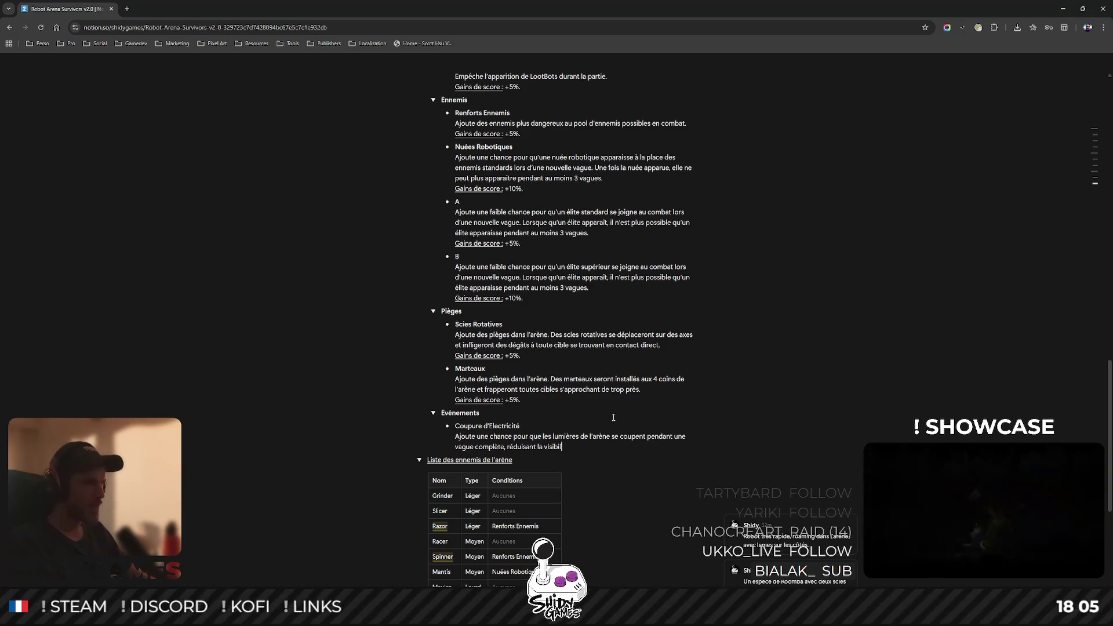
pyautogui.write('ité pour le jo')
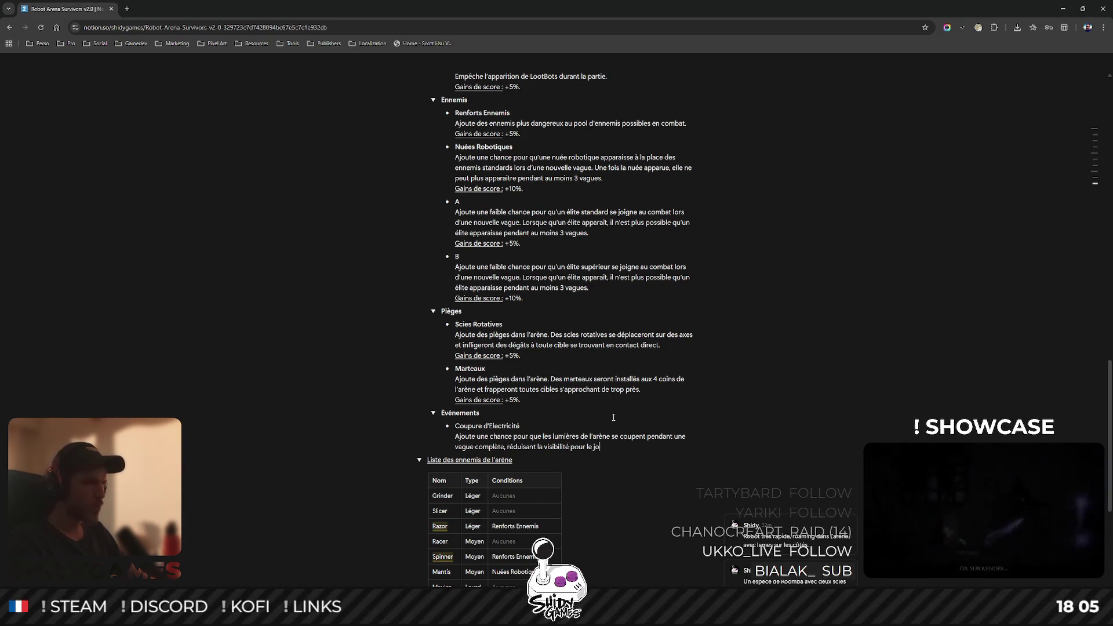
pyautogui.write('ueur. Une fois que cet')
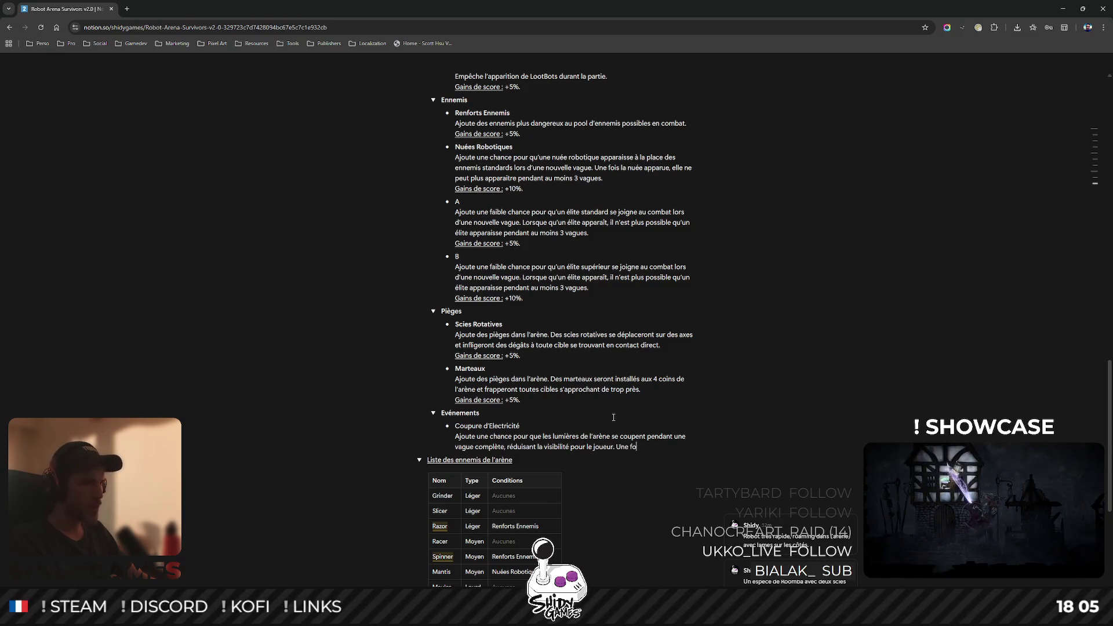
pyautogui.write(' événe')
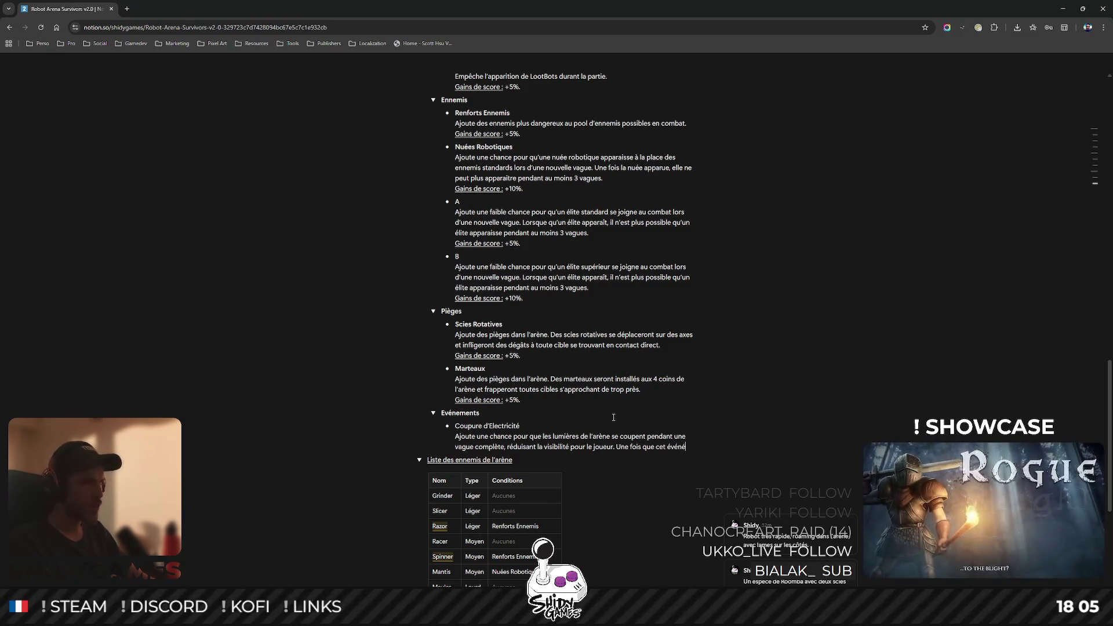
pyautogui.write('ment se produ')
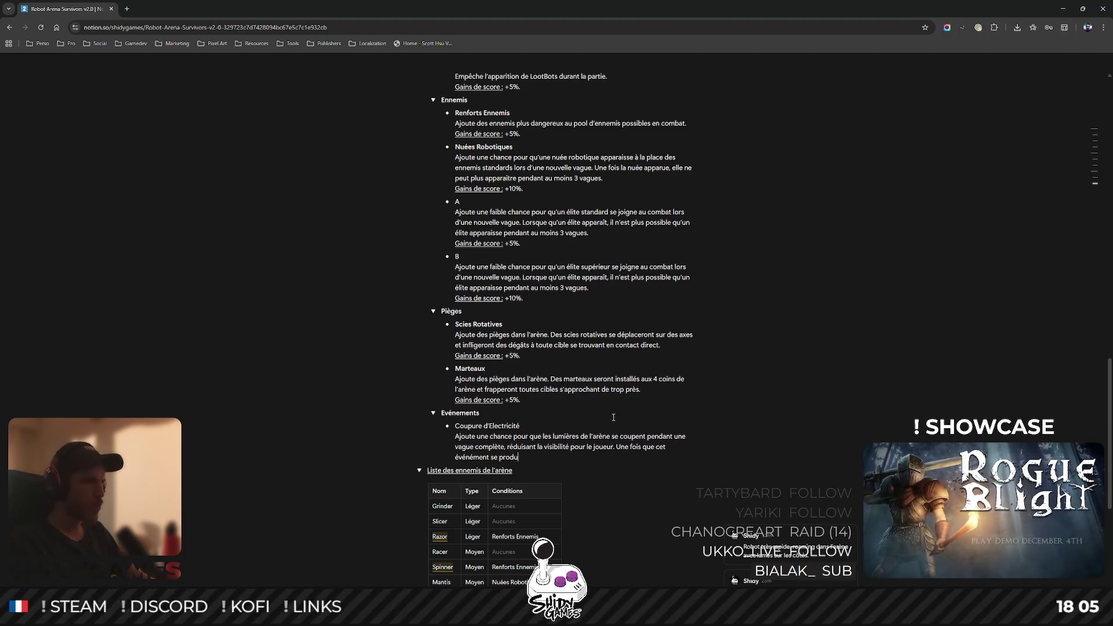
pyautogui.write('it, il ne peut p')
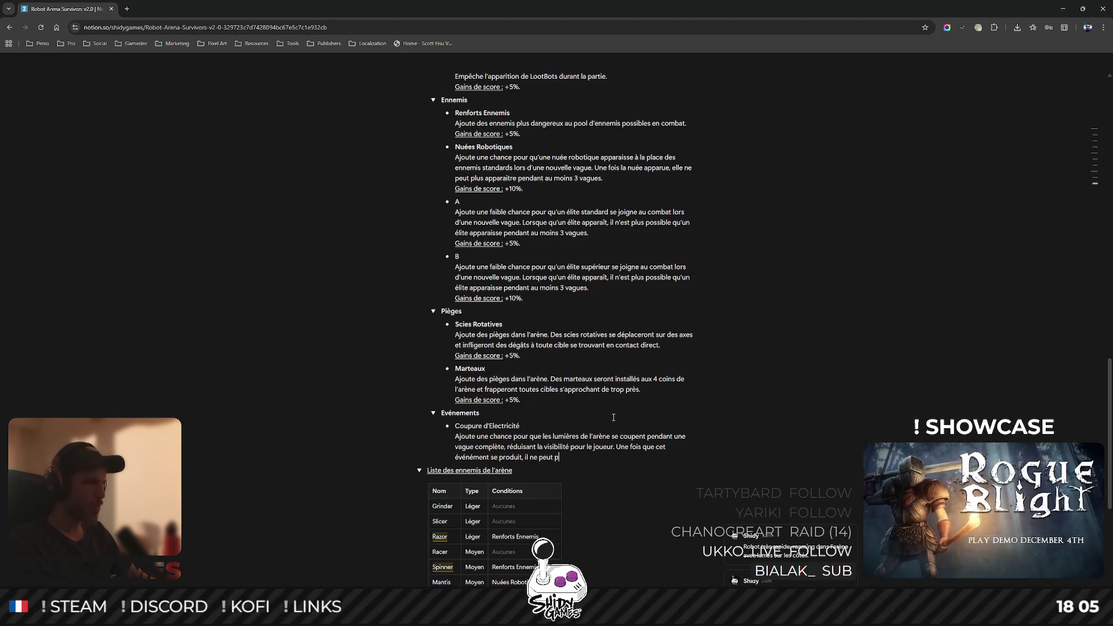
pyautogui.write('lus se pr')
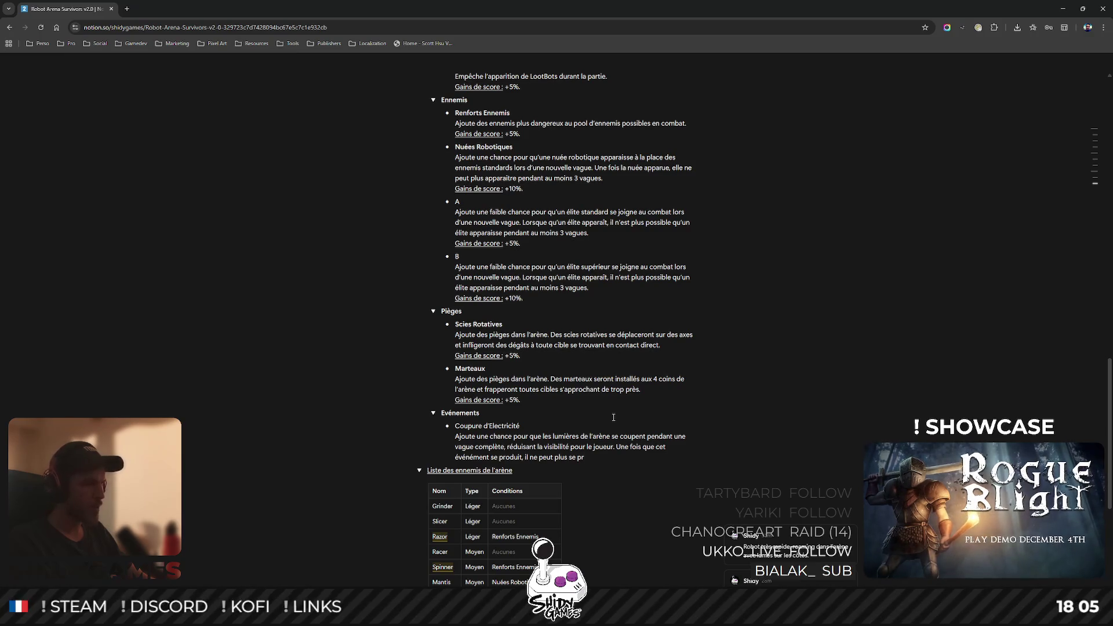
pyautogui.write('od')
pyautogui.write('uir')
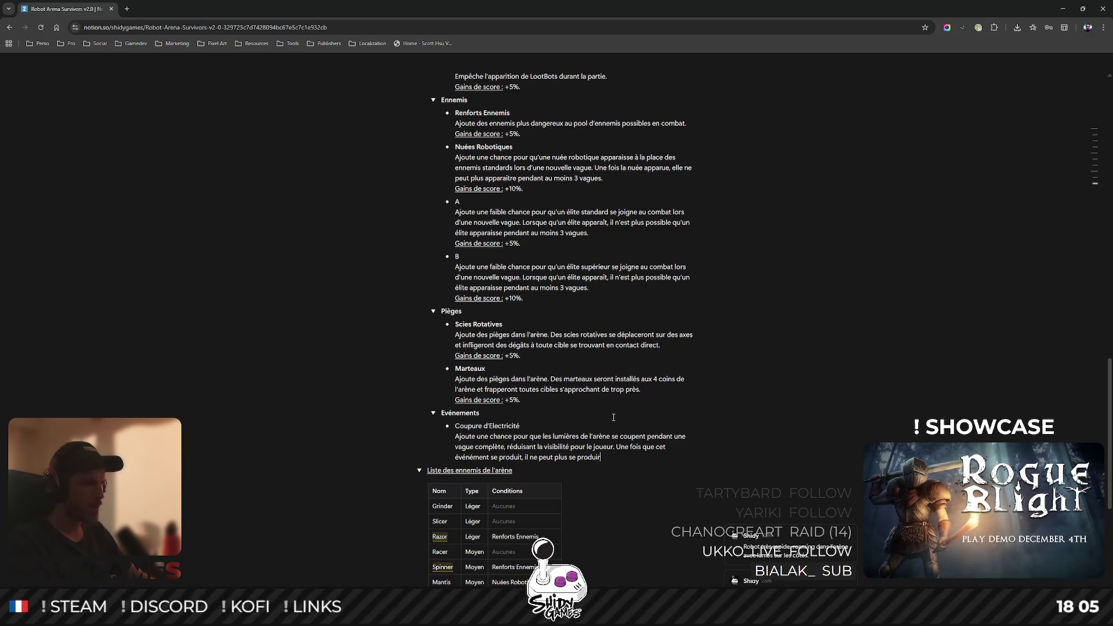
pyautogui.write('e pendant 2 va')
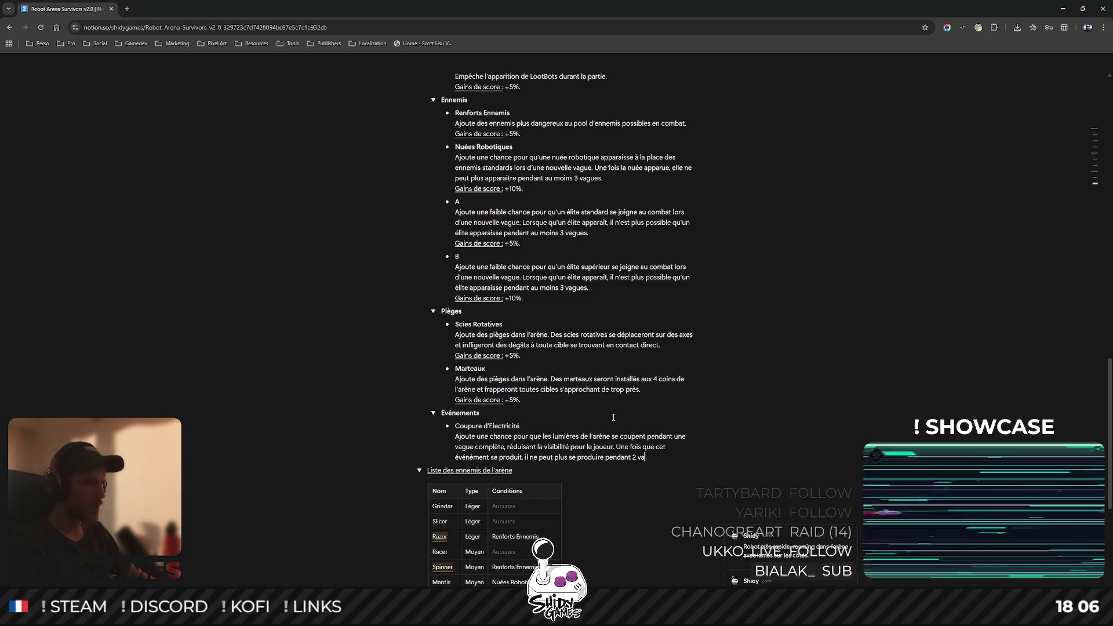
pyautogui.write('gues.')
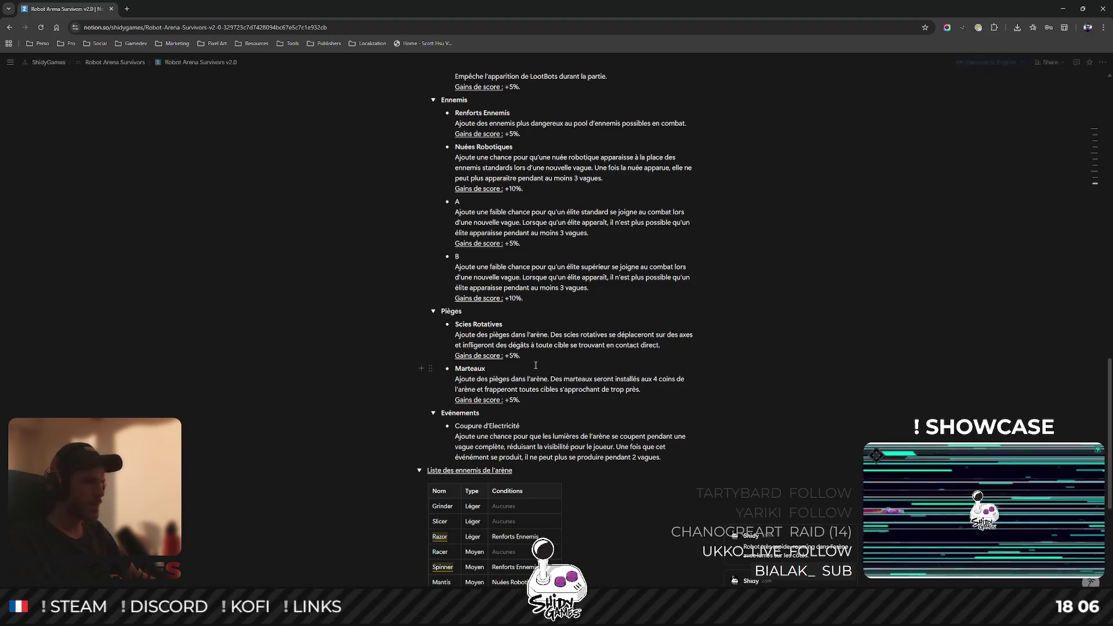
# - Add a 'Gains de score : +5%' line below the Coupure d'Electricité description
pyautogui.hotkey('shift', 'Return')
pyautogui.write('Gains de score : ')
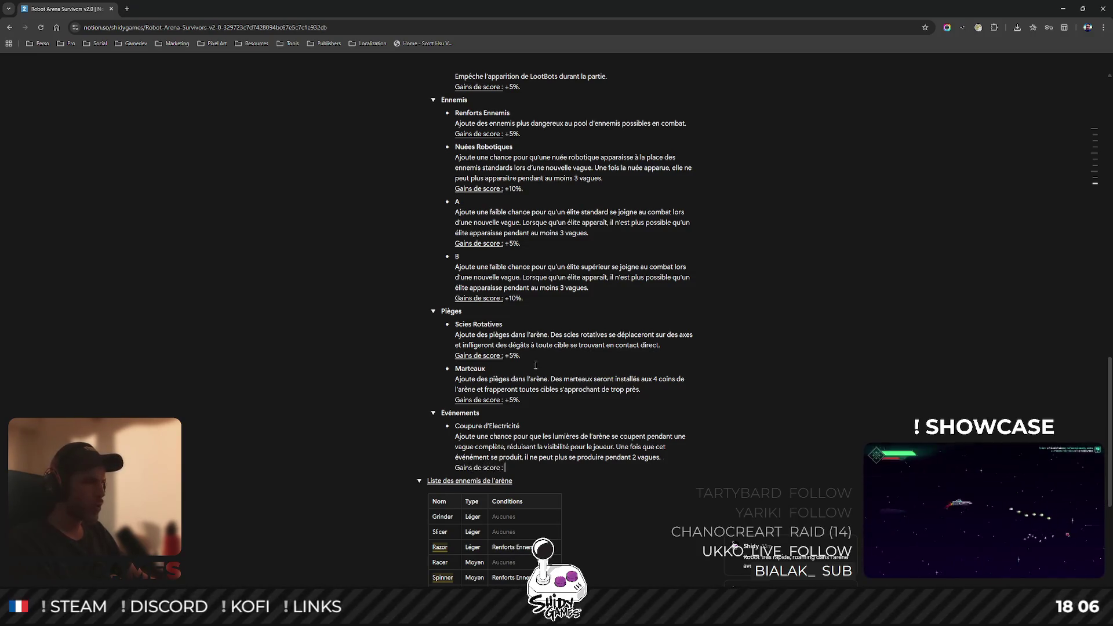
pyautogui.write('+5%.')
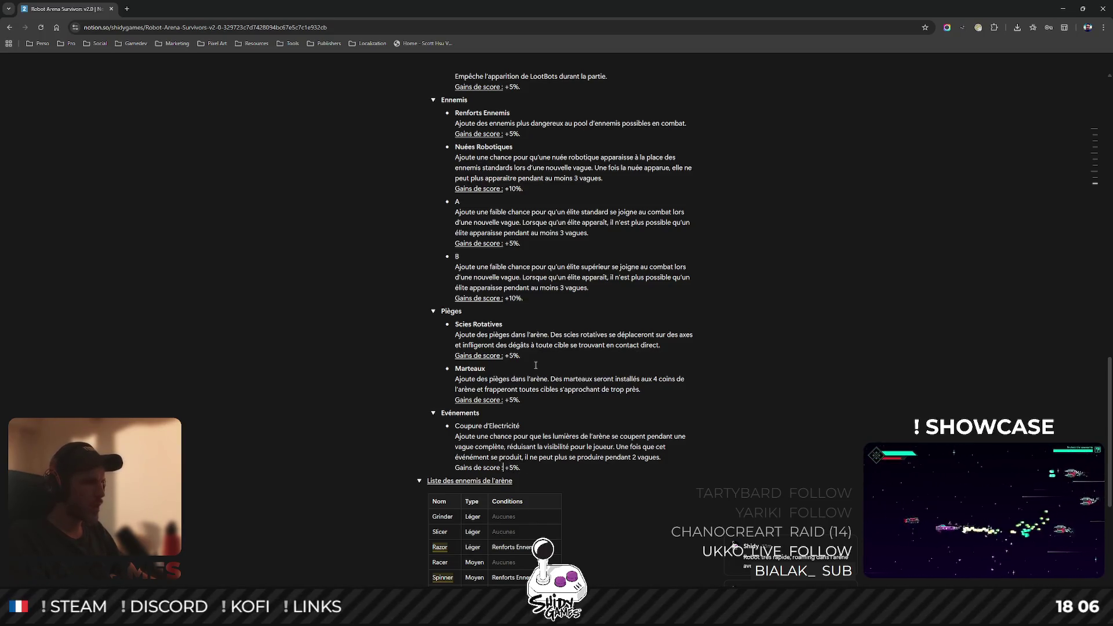
pyautogui.hotkey('ctrl', 'shift', 'Left')
pyautogui.hotkey('ctrl', 'shift', 'Left')
pyautogui.hotkey('ctrl', 'shift', 'Left')
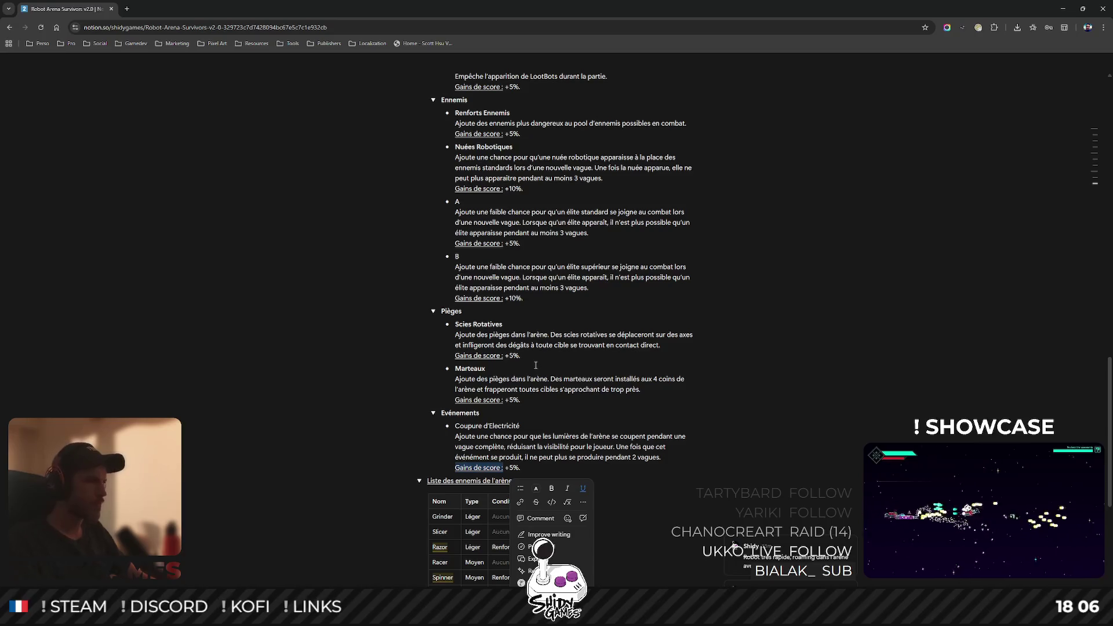
# - Make the Coupure d'Electricité title bold
pyautogui.tripleClick(481, 423)
pyautogui.hotkey('ctrl', 'b')
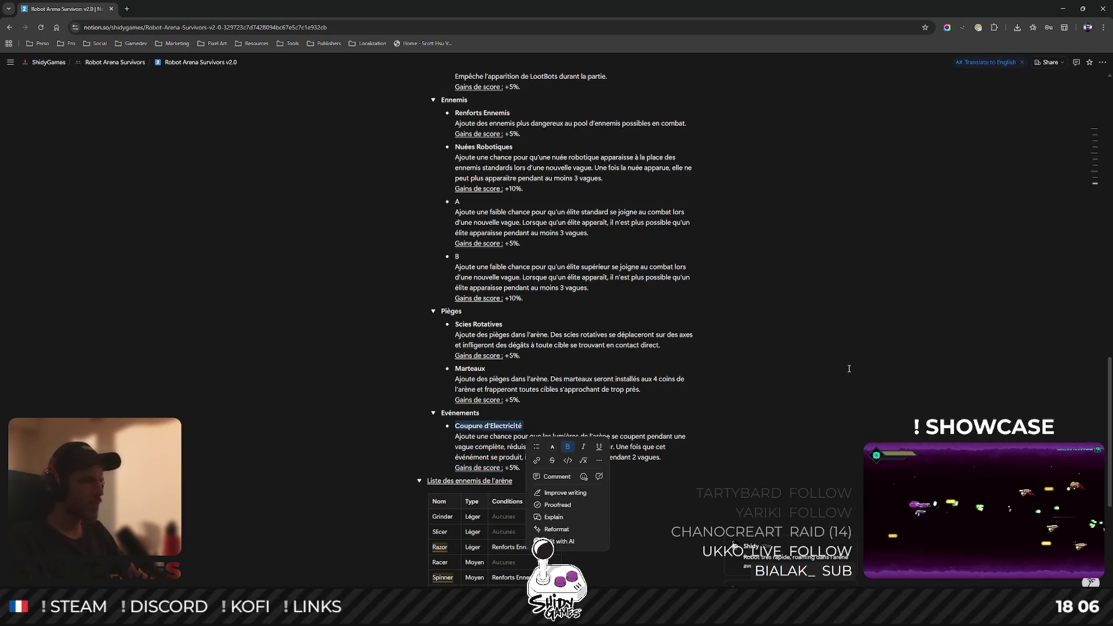
pyautogui.click(847, 366)
pyautogui.scroll(-1, 847, 366)
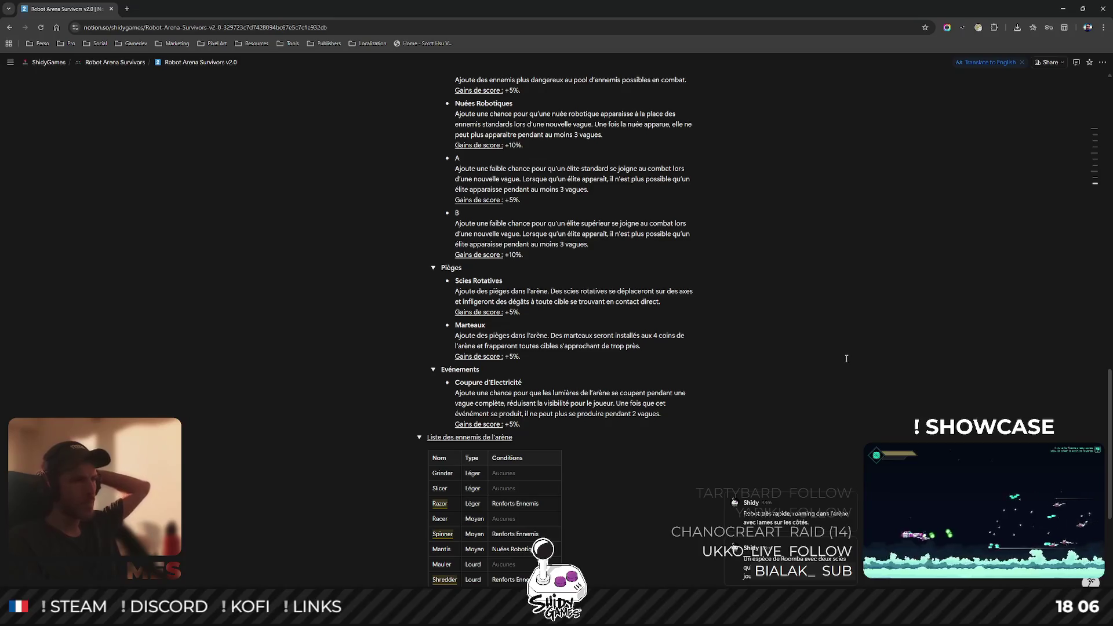
# - Add a new bullet after the Coupure d'Electricité '+5%.' line and start typing '- Champ dorce'
pyautogui.scroll(10, 518, 407)
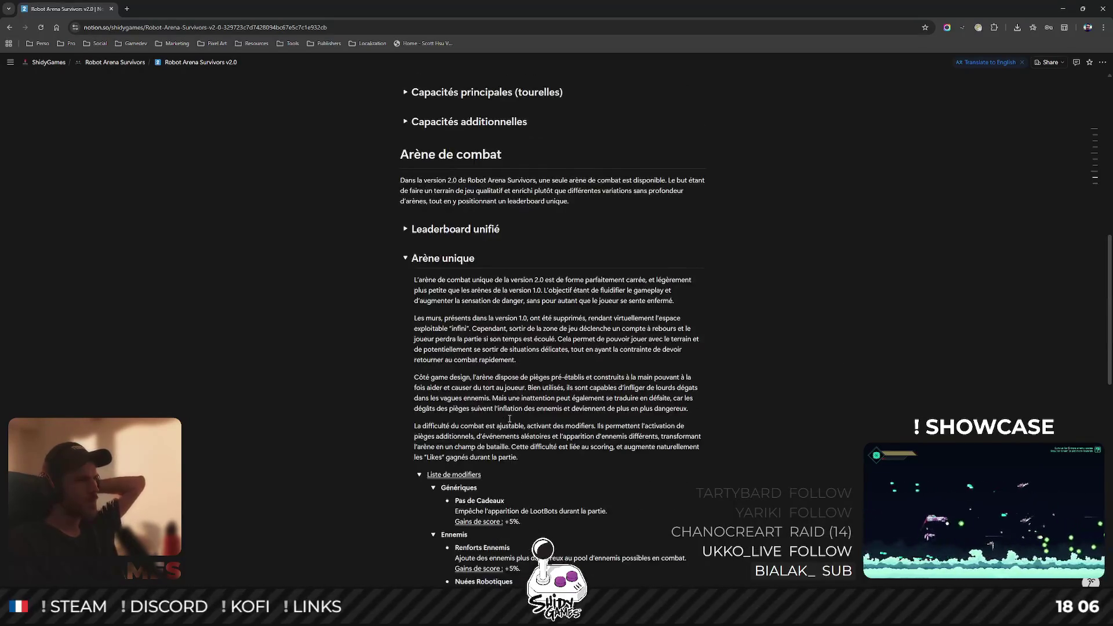
pyautogui.scroll(-6, 636, 390)
pyautogui.scroll(-2, 637, 390)
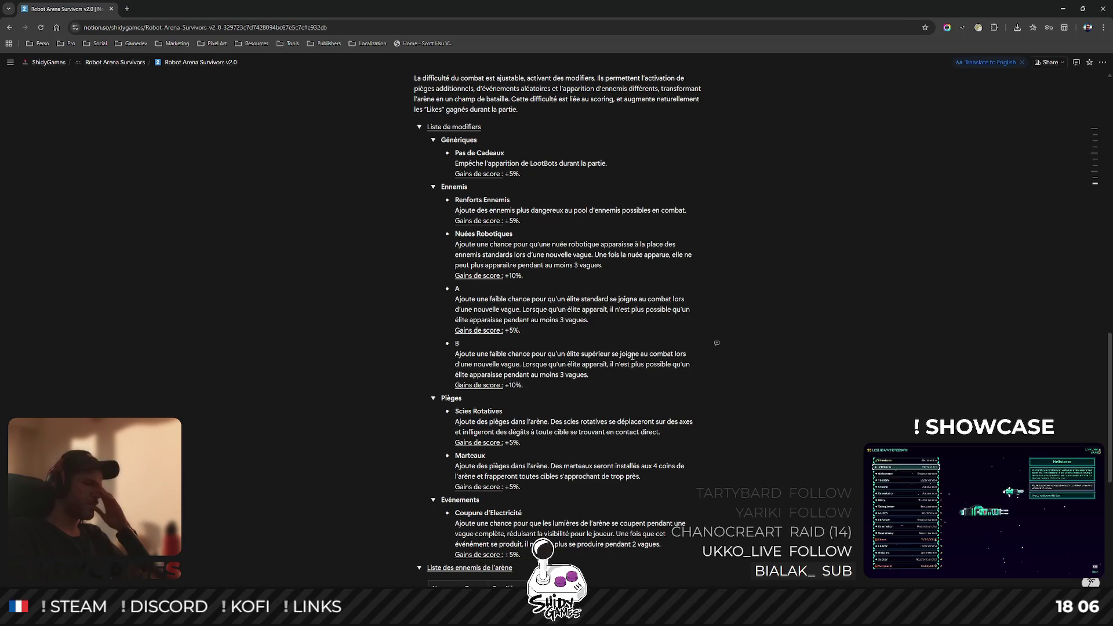
pyautogui.scroll(-1, 541, 411)
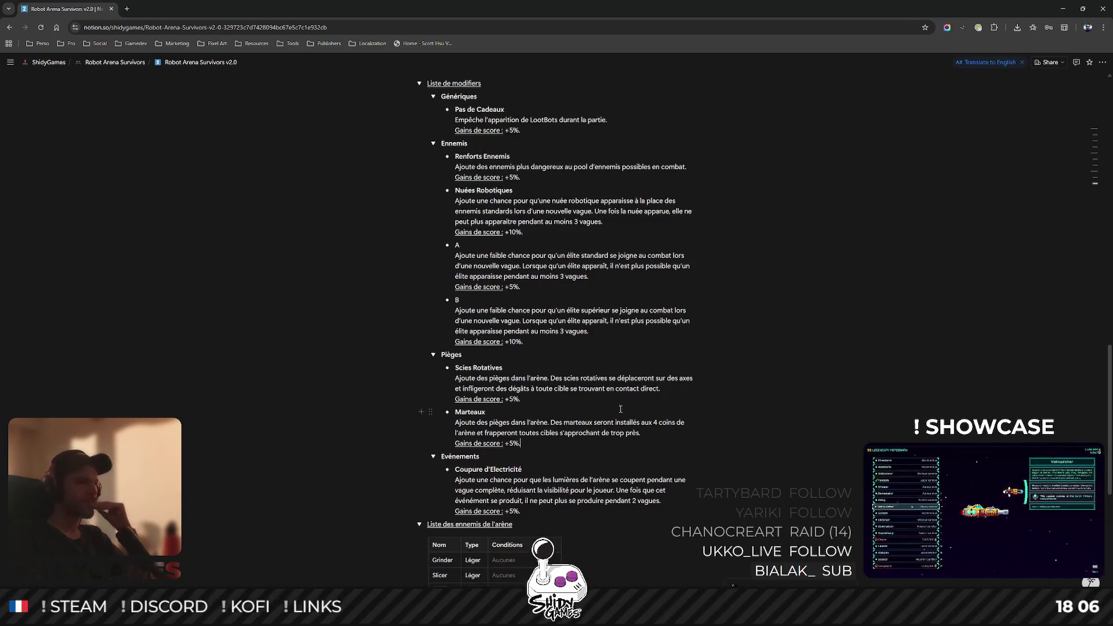
pyautogui.scroll(-1, 672, 392)
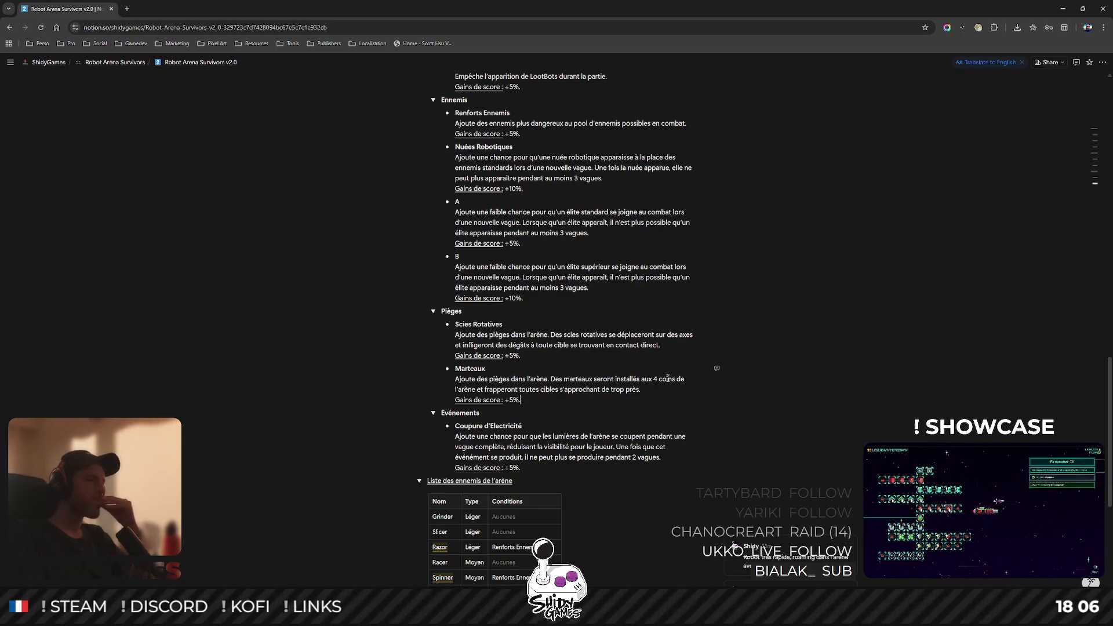
pyautogui.scroll(-1, 668, 378)
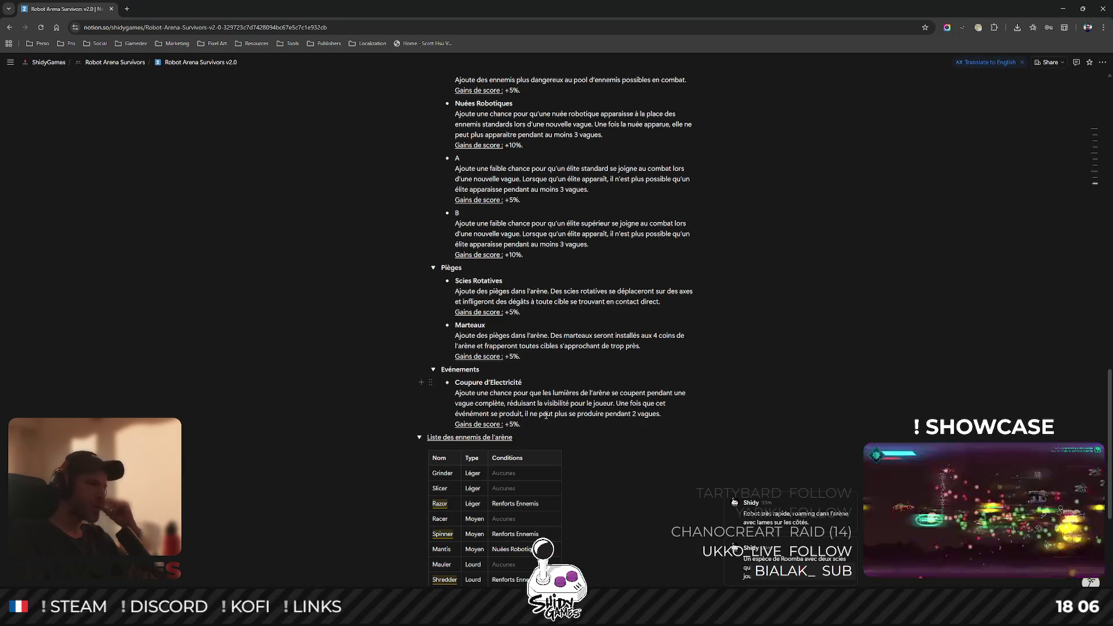
pyautogui.click(686, 429)
pyautogui.press('Return')
pyautogui.write('- ')
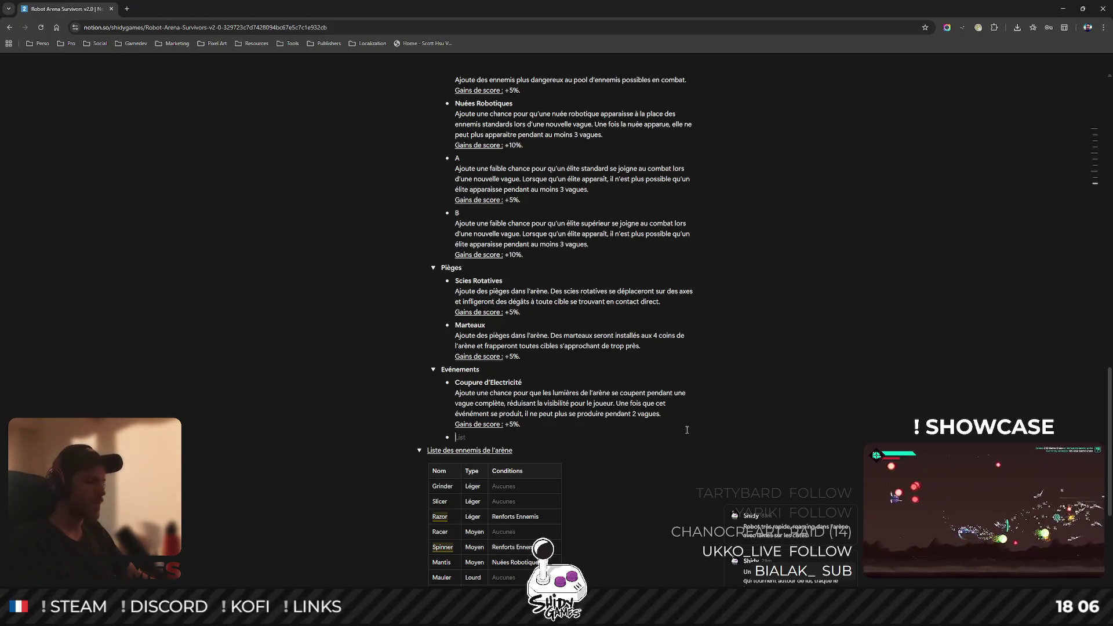
pyautogui.write('Champ de')
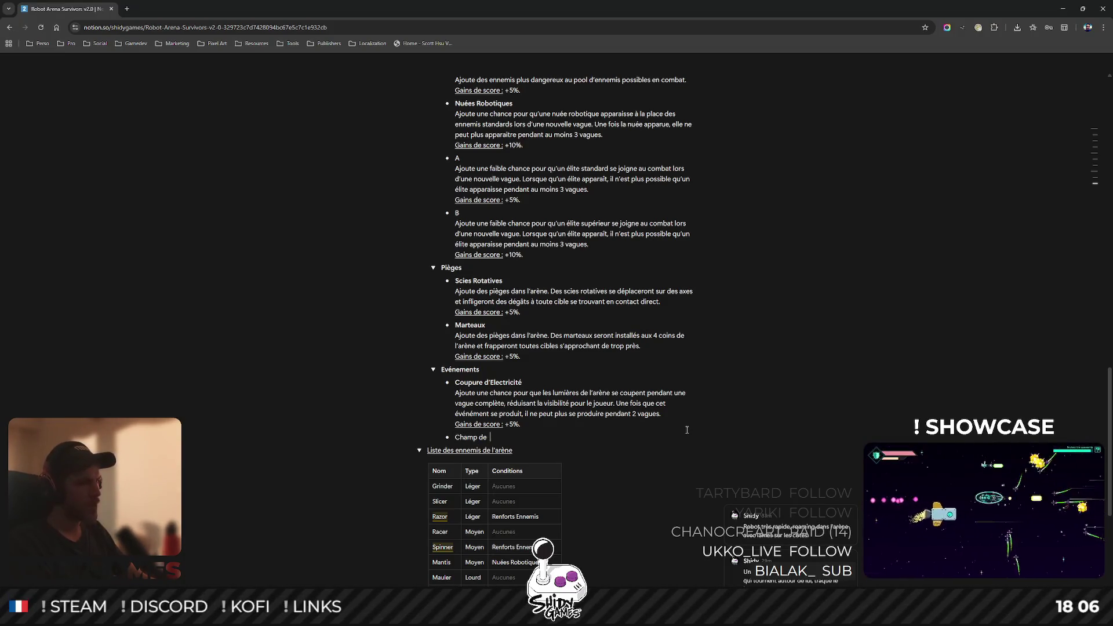
pyautogui.write('orce')
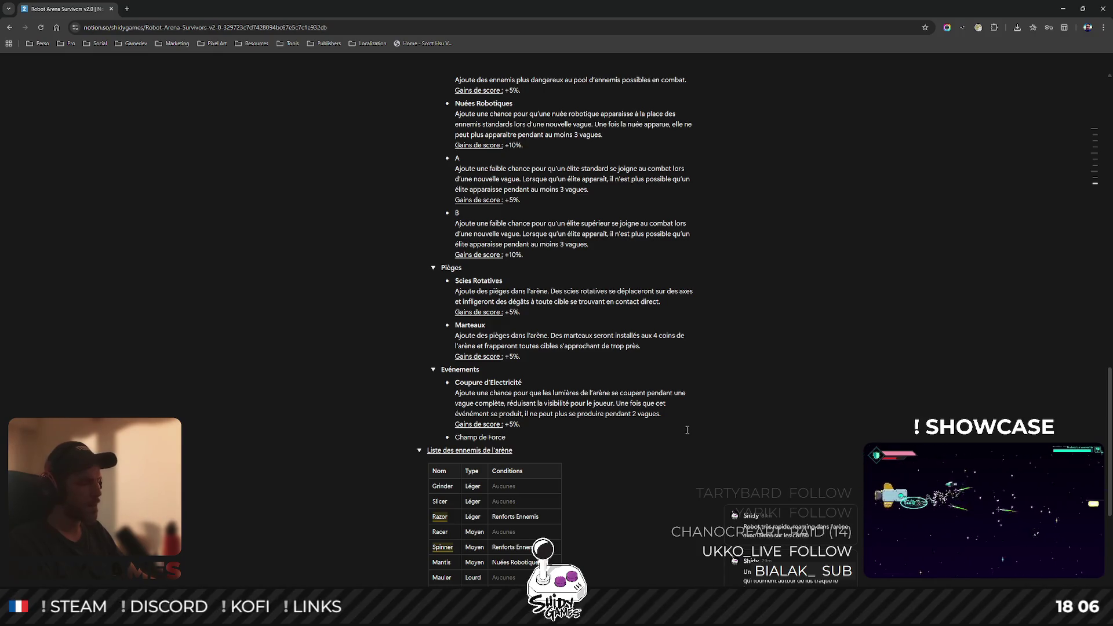
# - Retitle the bullet 'Champ Magnétique' and begin its description about magnetic attraction
pyautogui.press('BackSpace')
pyautogui.press('BackSpace')
pyautogui.press('BackSpace')
pyautogui.write('Magnétiqu')
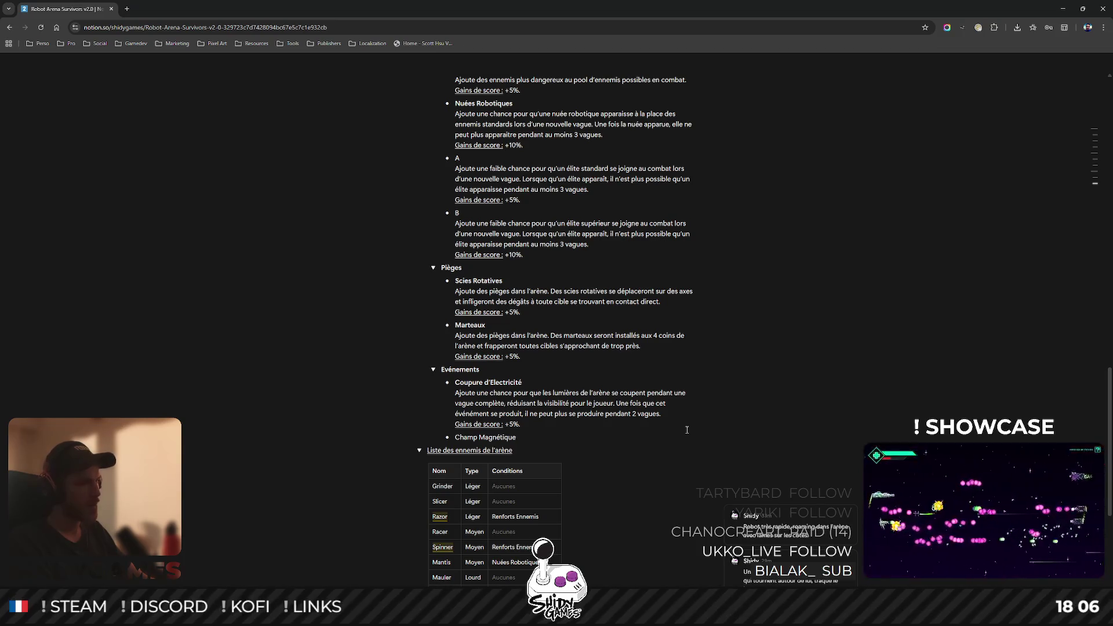
pyautogui.hotkey('shift', 'Return')
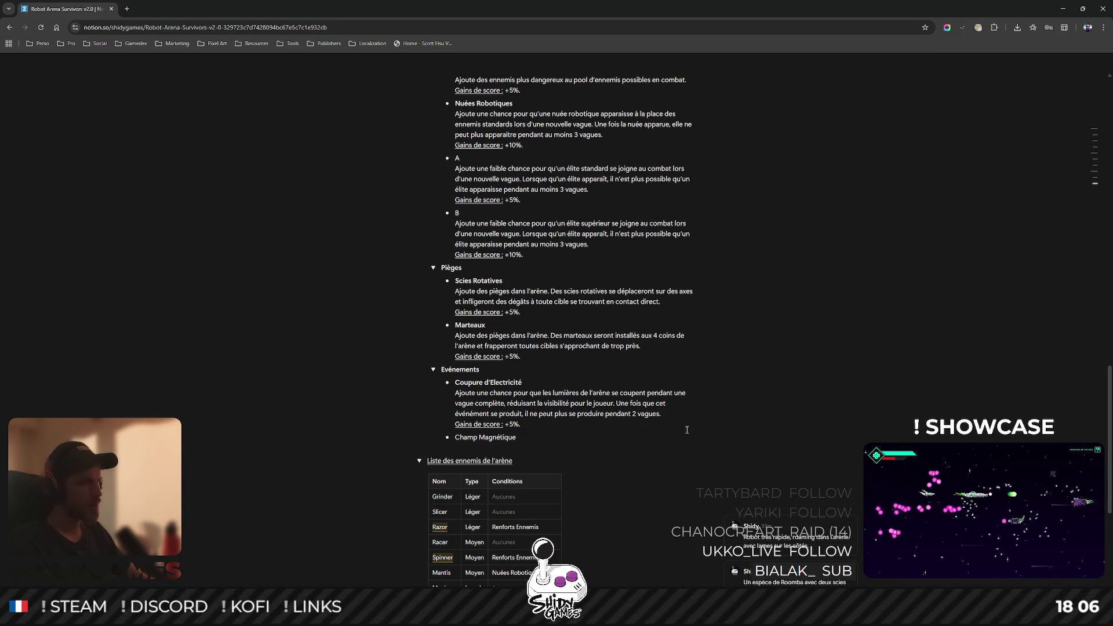
pyautogui.write('Ajoute une chance pour')
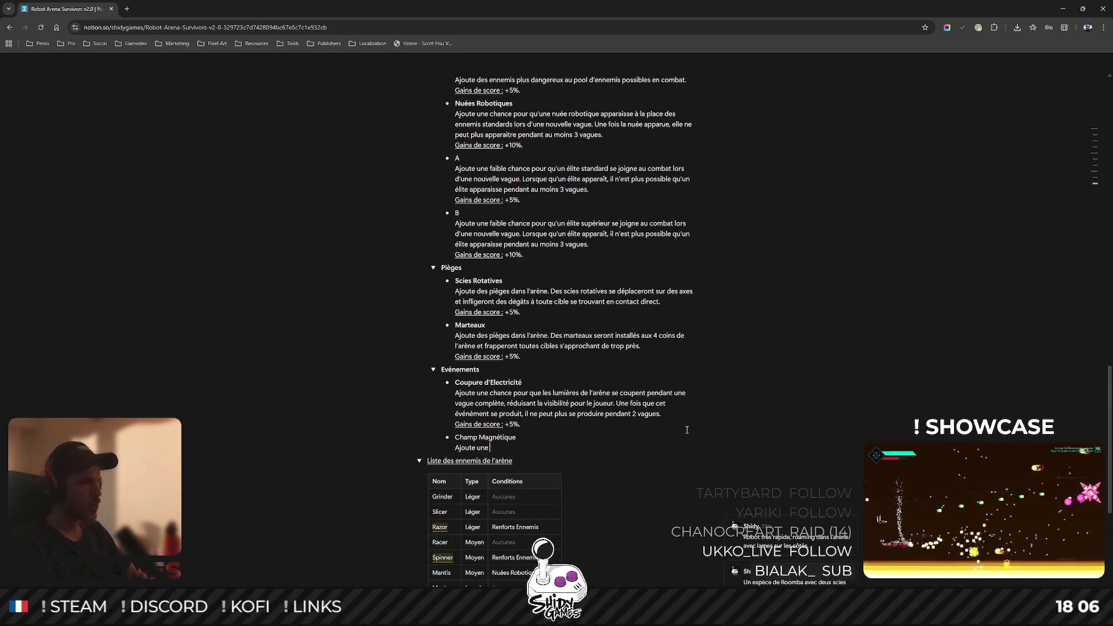
pyautogui.write(' que')
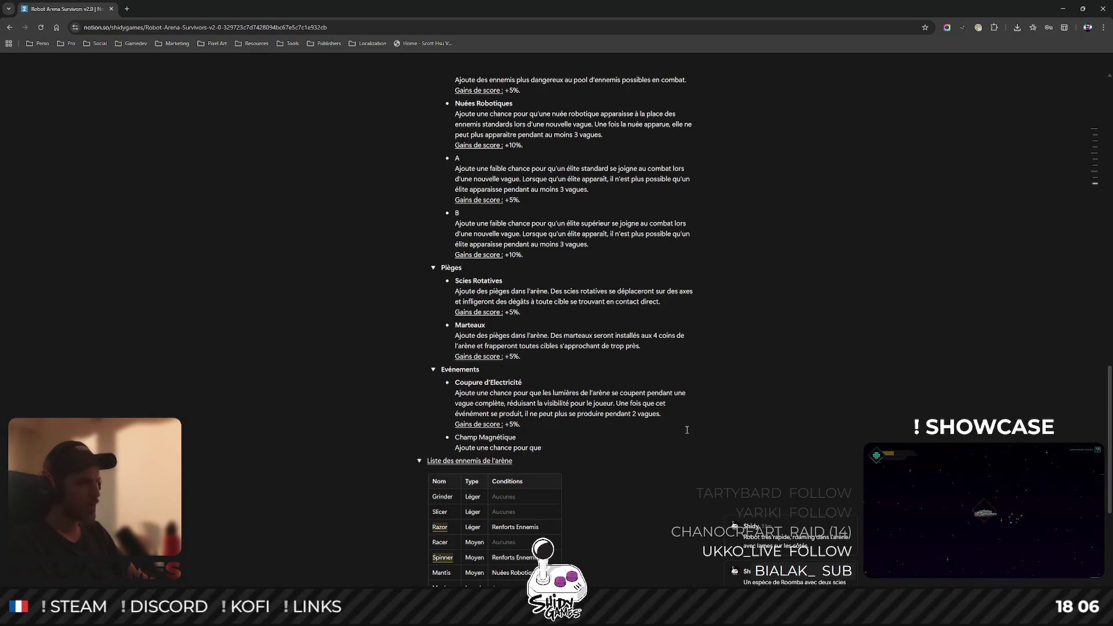
pyautogui.write(" l'att")
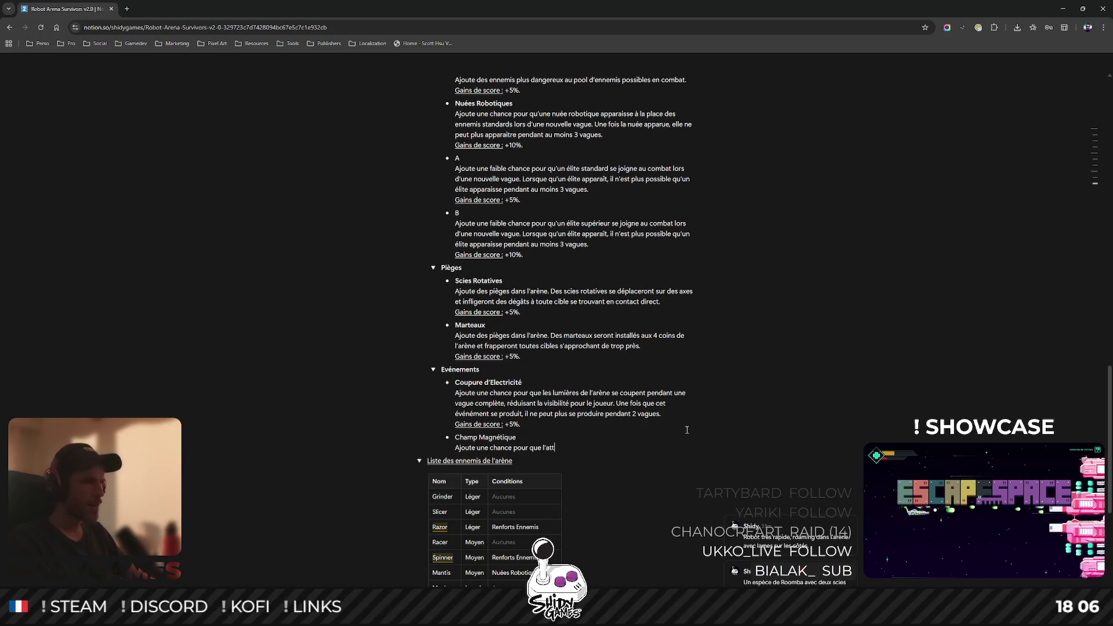
pyautogui.write('raction magnétique de v')
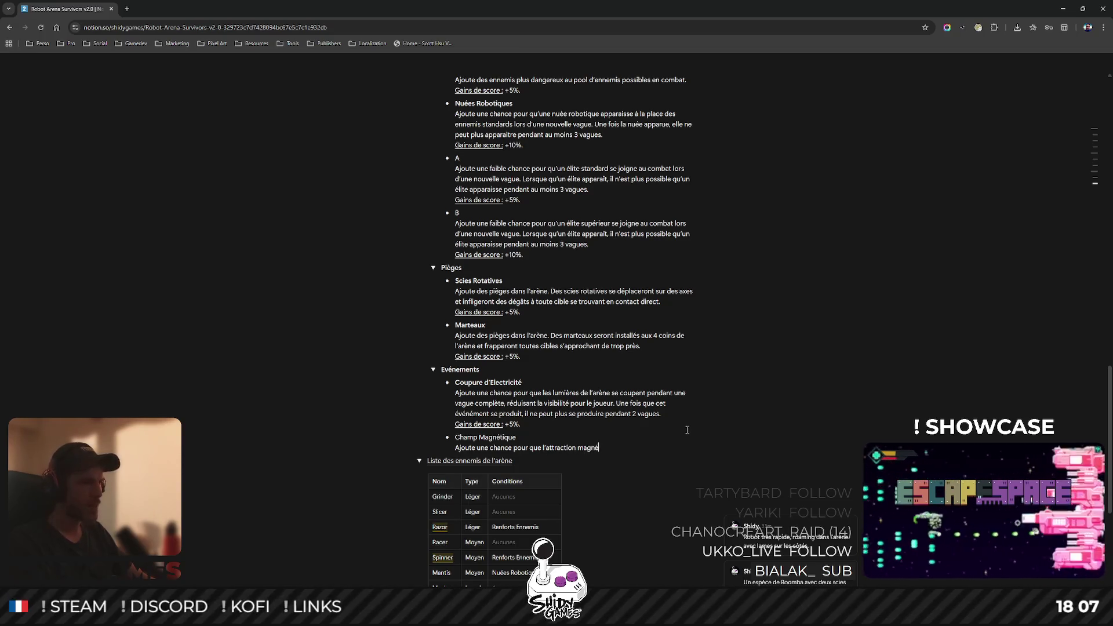
# - Rename the event to Champ EMP and say the tank's magnetic attraction is disabled for one wave
pyautogui.doubleClick(489, 437)
pyautogui.write('EMP')
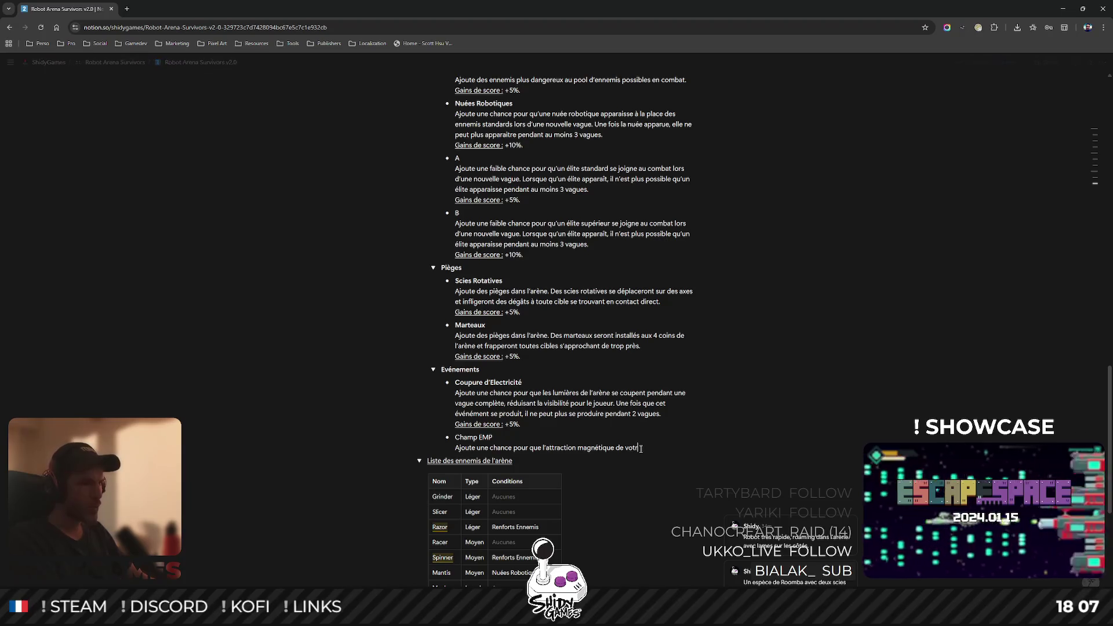
pyautogui.write('otre tank soit ')
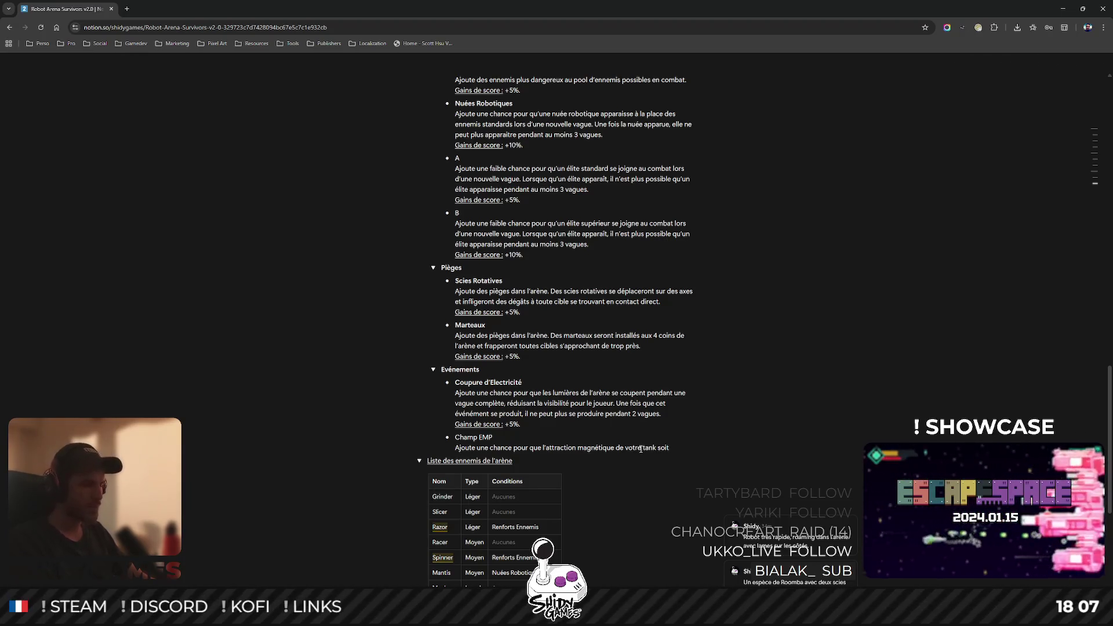
pyautogui.write('dé')
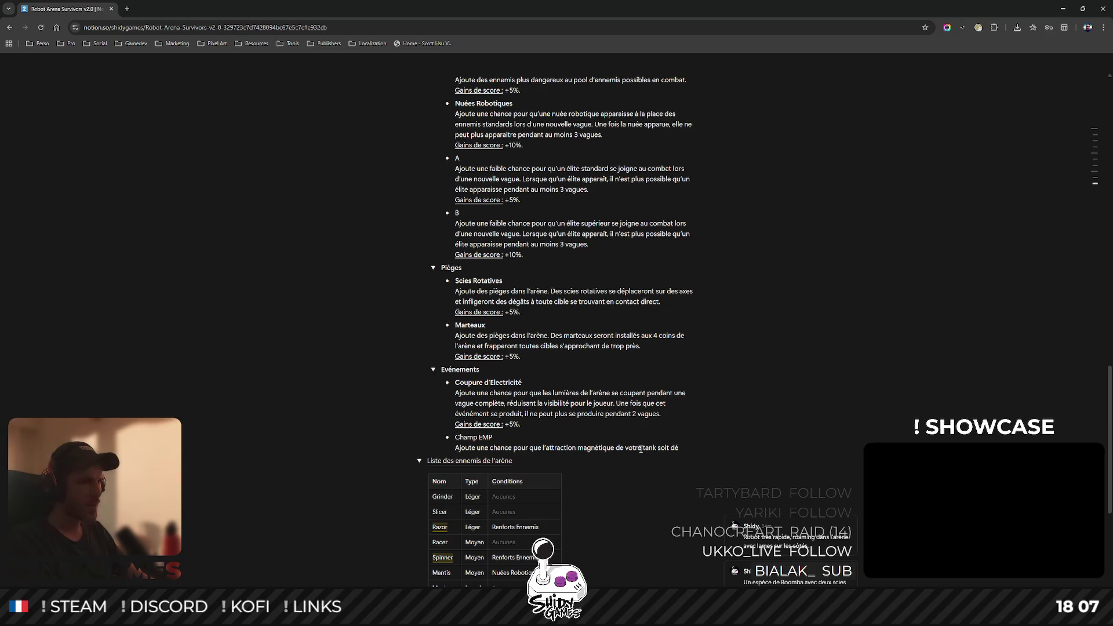
pyautogui.write('sactivé')
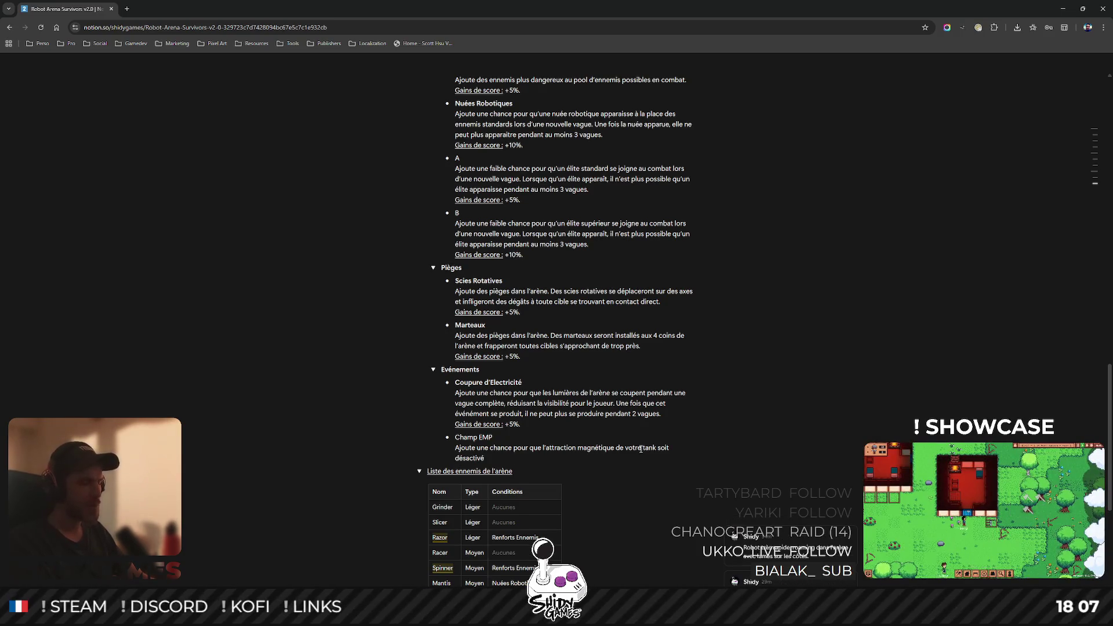
pyautogui.write('e ')
pyautogui.write('endant une vague.')
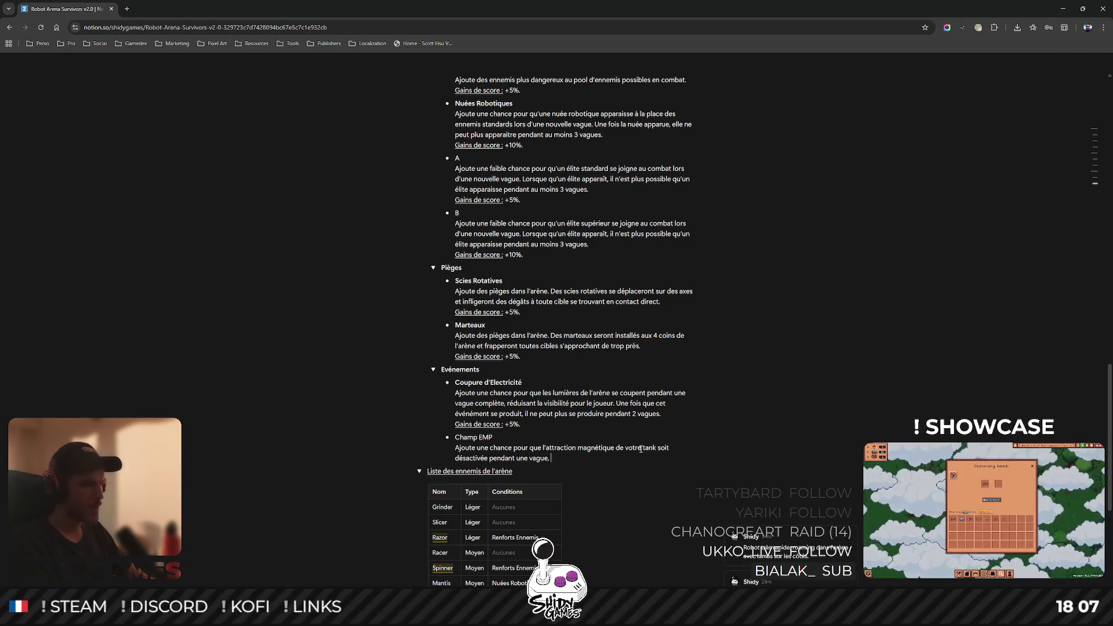
pyautogui.write(' vous e')
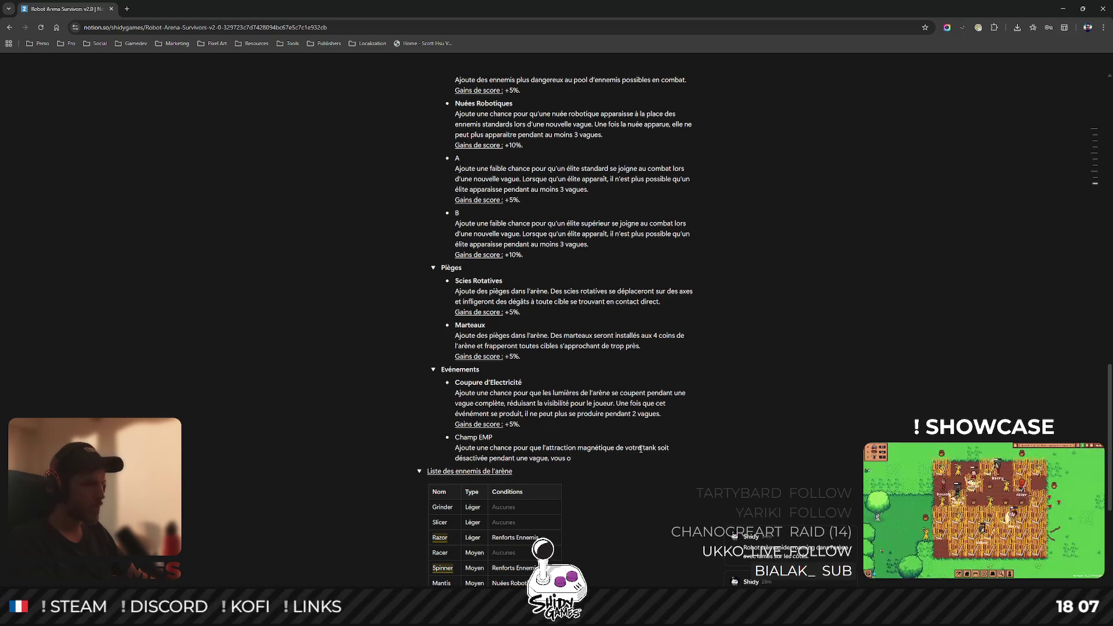
pyautogui.write('igea')
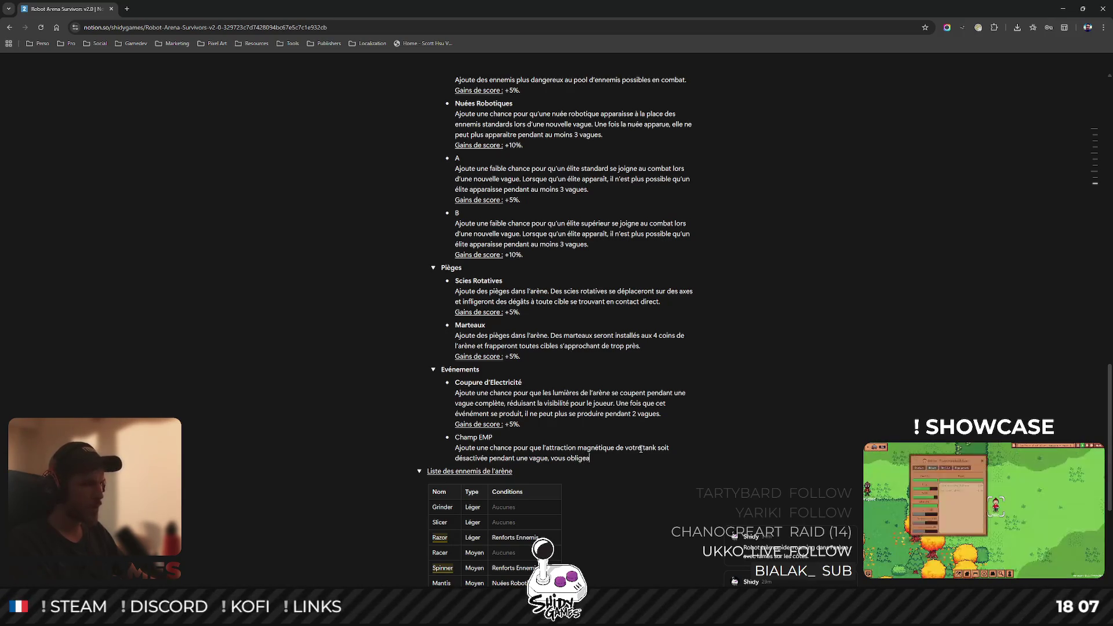
pyautogui.write('nt à aller cherch')
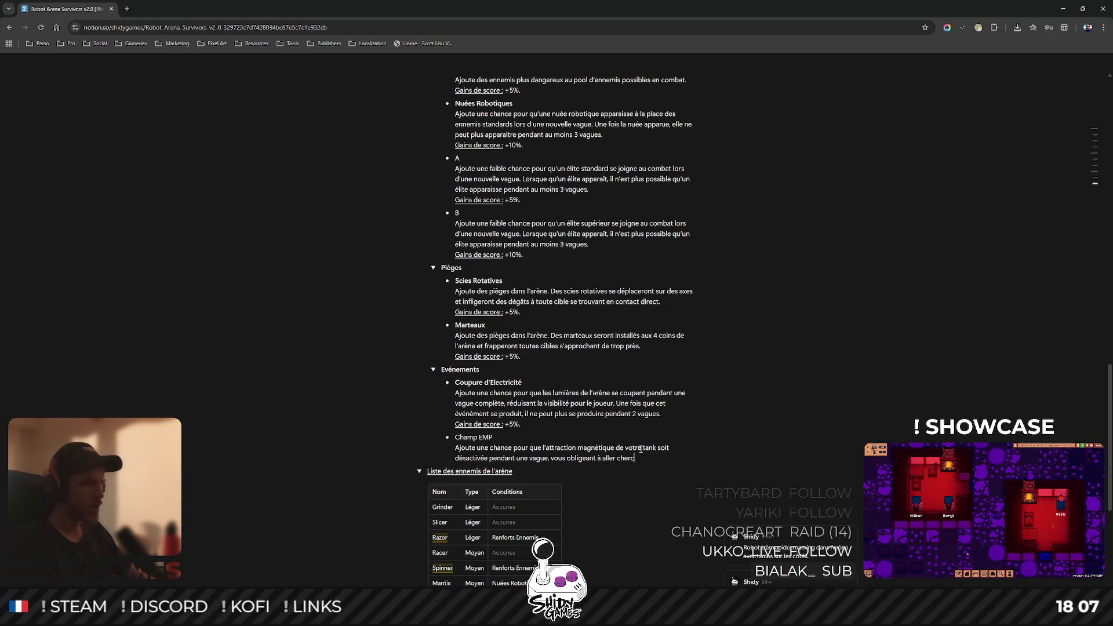
pyautogui.hotkey('ctrl', 'BackSpace')
pyautogui.hotkey('ctrl', 'BackSpace')
pyautogui.hotkey('ctrl', 'BackSpace')
pyautogui.hotkey('ctrl', 'BackSpace')
pyautogui.hotkey('ctrl', 'BackSpace')
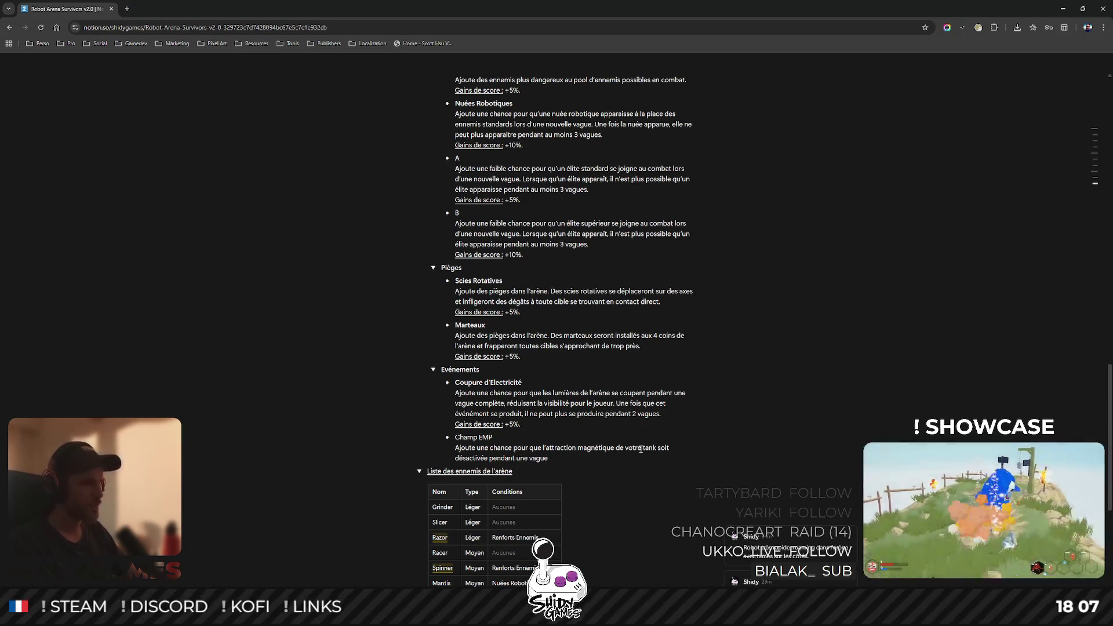
# - Add the sentence that once it occurs, the event cannot recur for 2 vagues
pyautogui.write('. Cet évée')
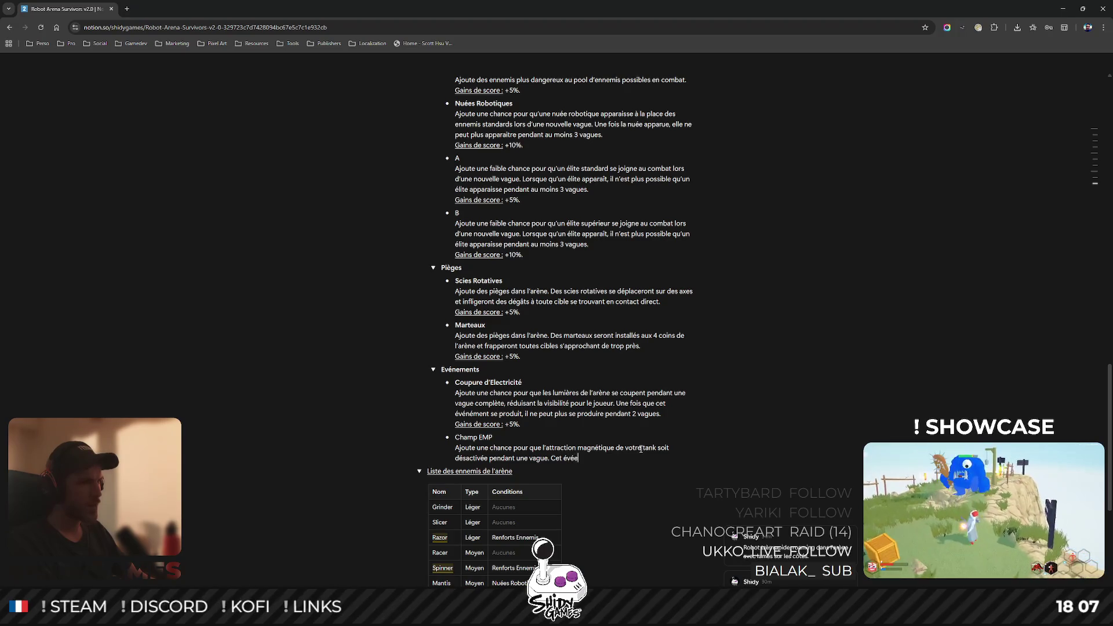
pyautogui.press('BackSpace')
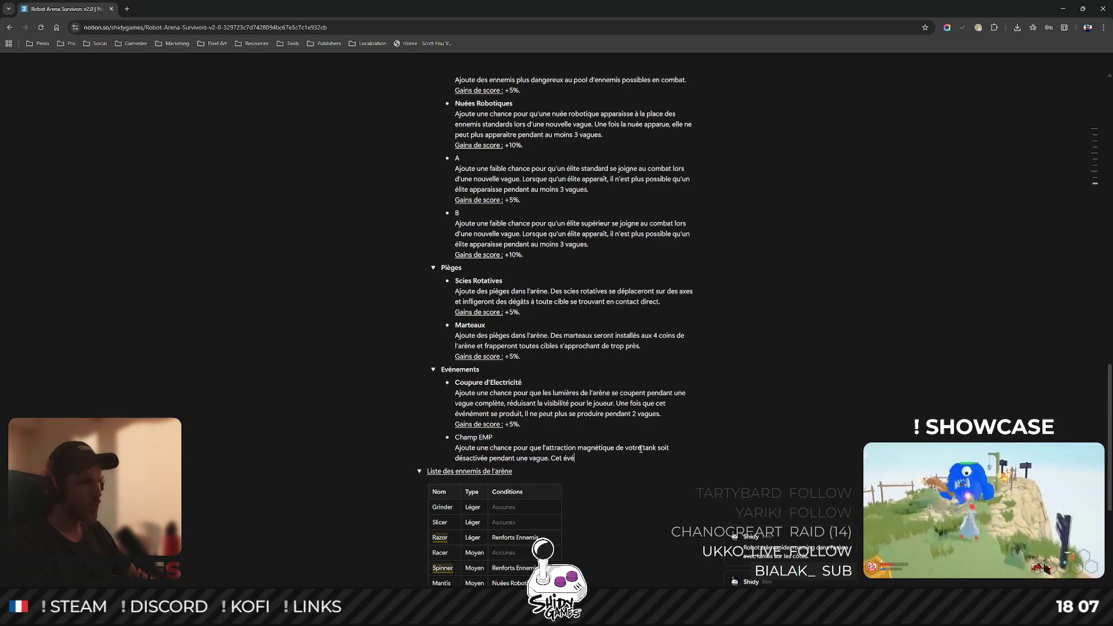
pyautogui.write('nement ne peu')
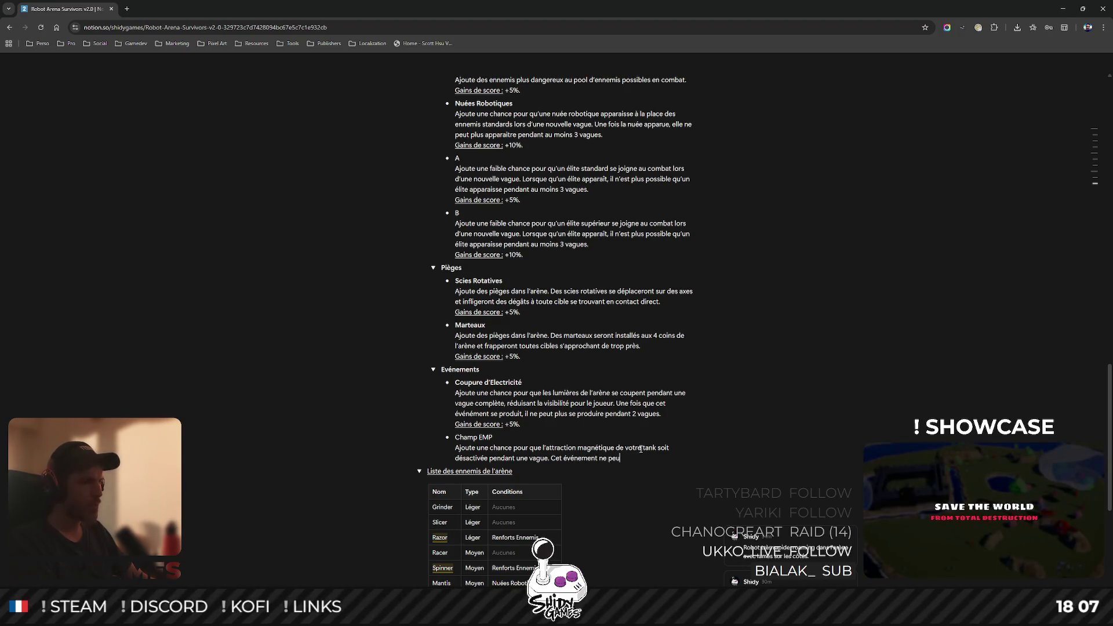
pyautogui.hotkey('ctrl', 'BackSpace')
pyautogui.hotkey('ctrl', 'BackSpace')
pyautogui.hotkey('ctrl', 'BackSpace')
pyautogui.write('Une fo')
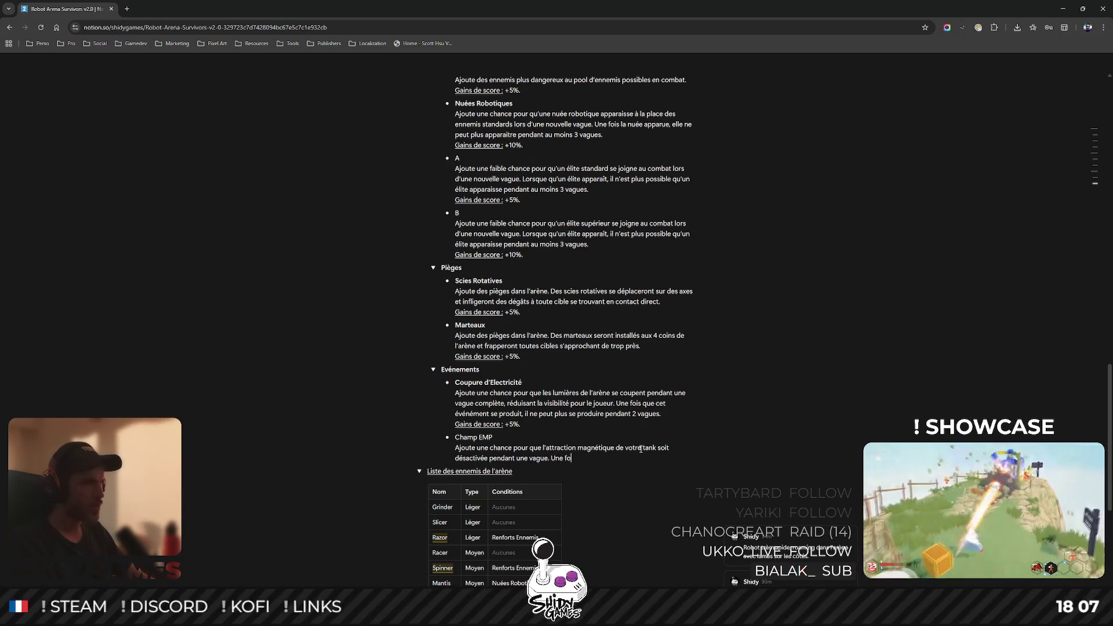
pyautogui.write('is que cet é')
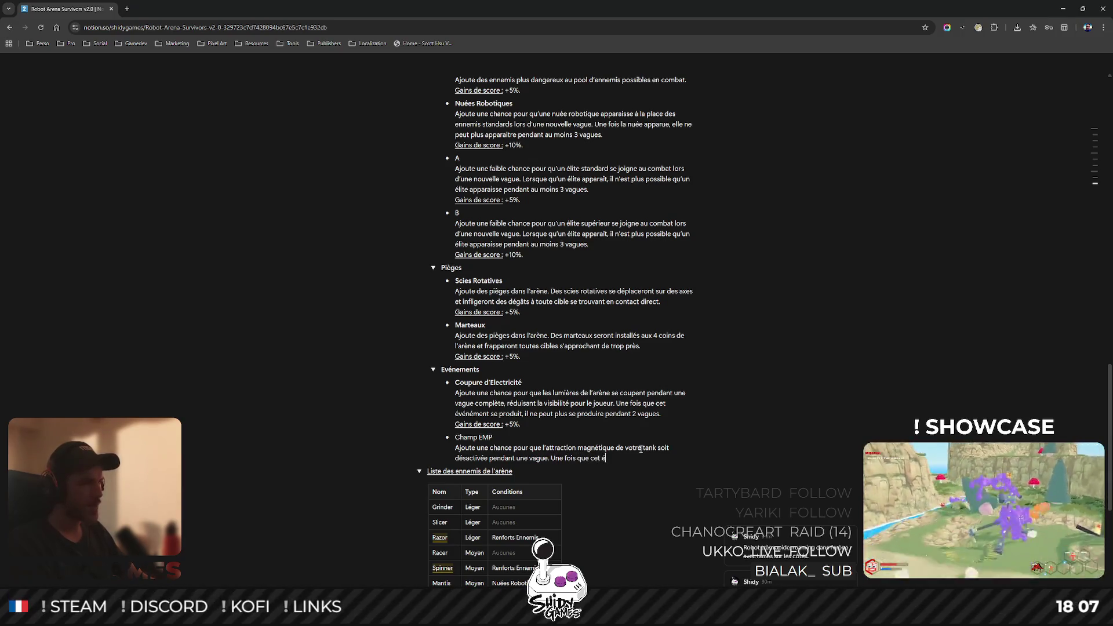
pyautogui.write('vénement se ')
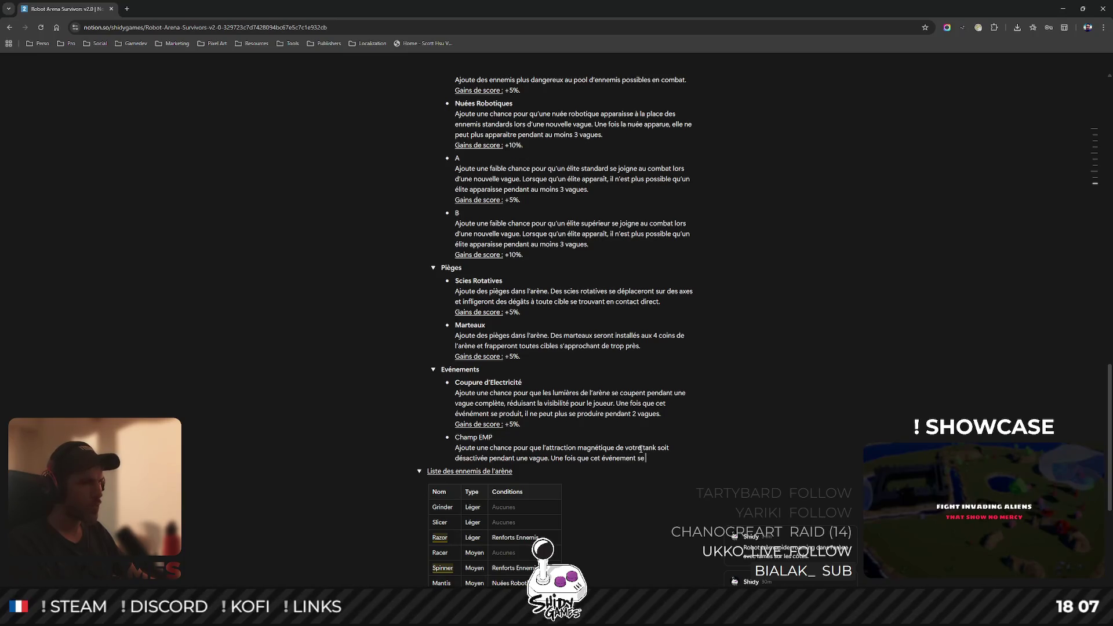
pyautogui.write('produitn')
pyautogui.press('BackSpace')
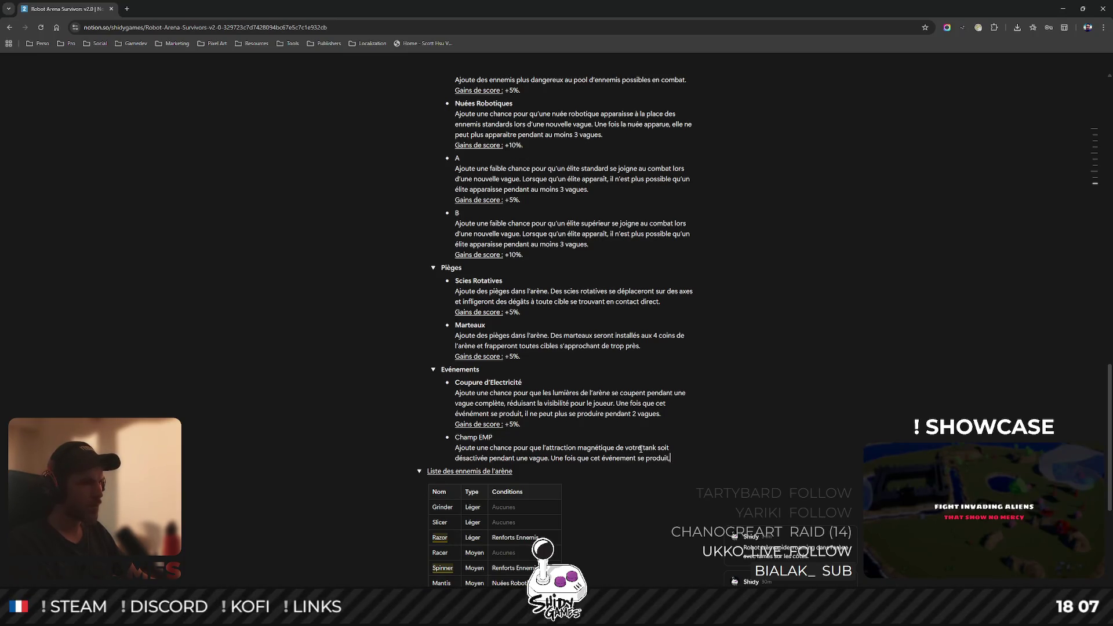
pyautogui.write(', il ne peux plus s')
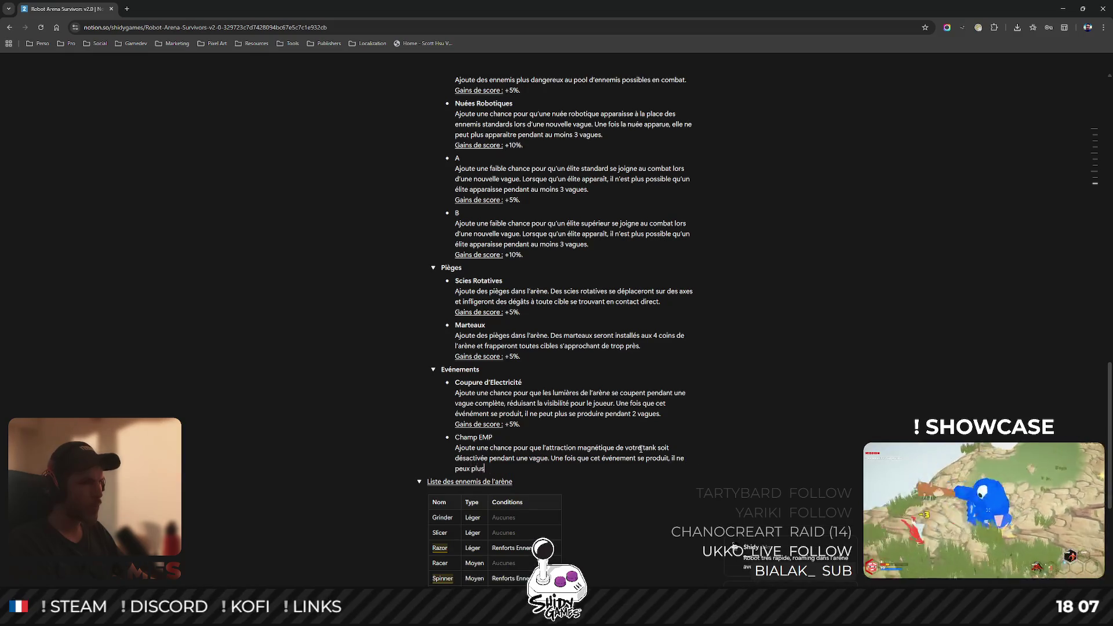
pyautogui.write('e produire ')
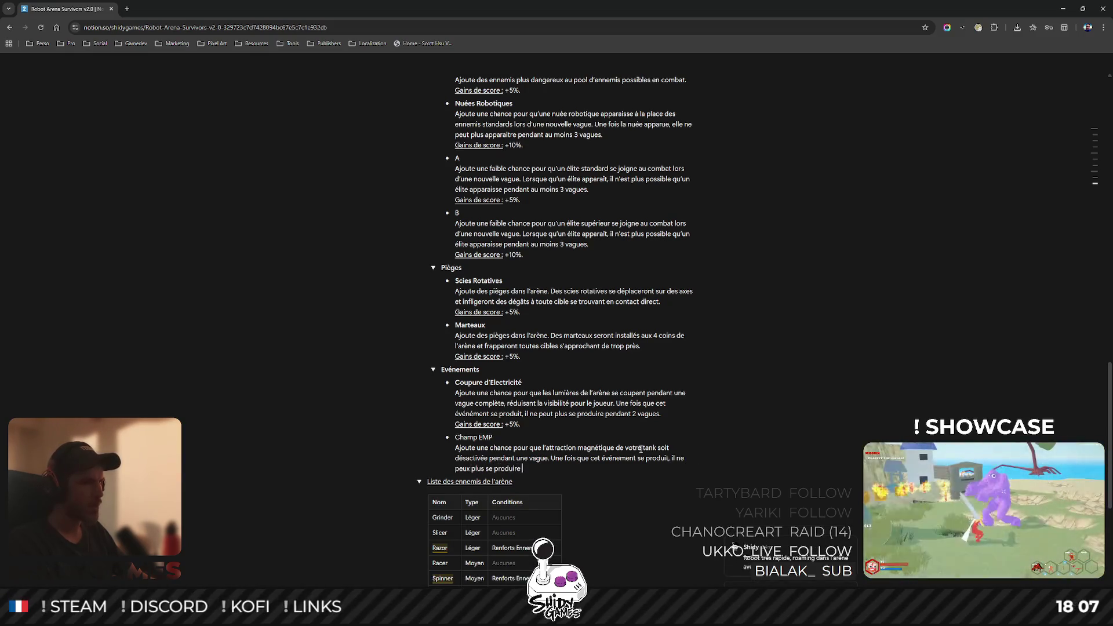
pyautogui.write('pendant 2 va')
pyautogui.write('gues.')
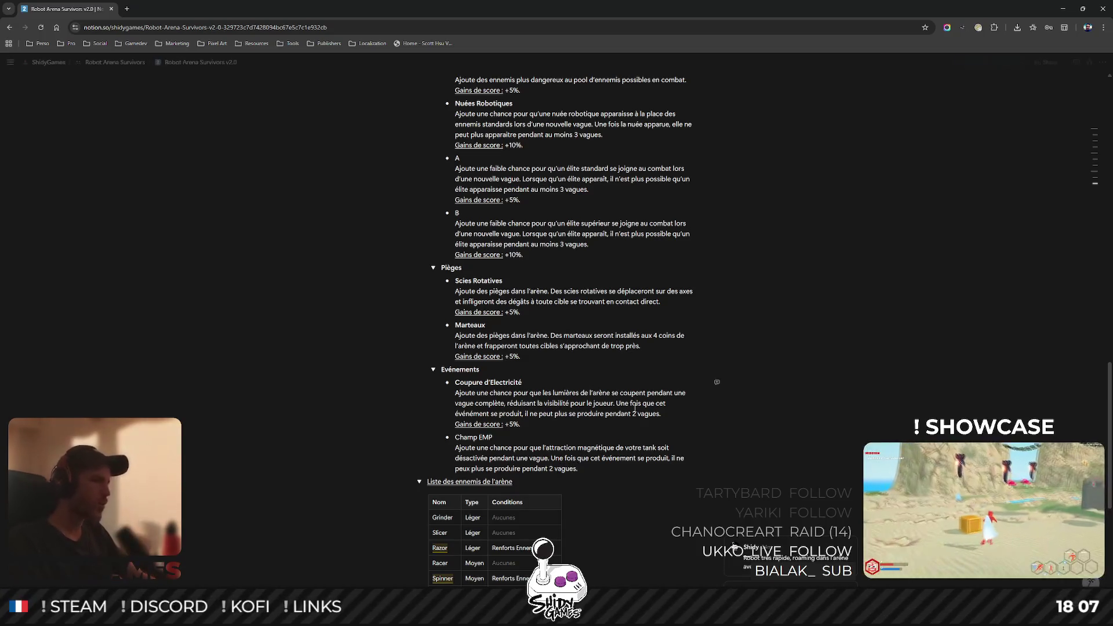
# - Make the Champ EMP title bold
pyautogui.moveTo(493, 438); pyautogui.dragTo(456, 439)
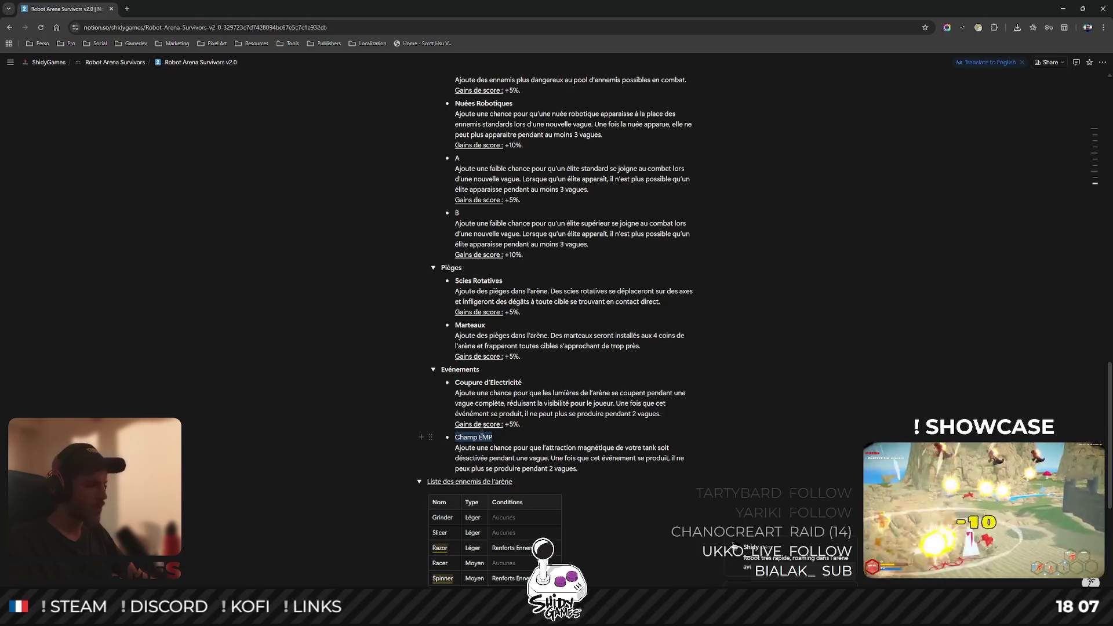
pyautogui.hotkey('ctrl', 'b')
pyautogui.click(610, 465)
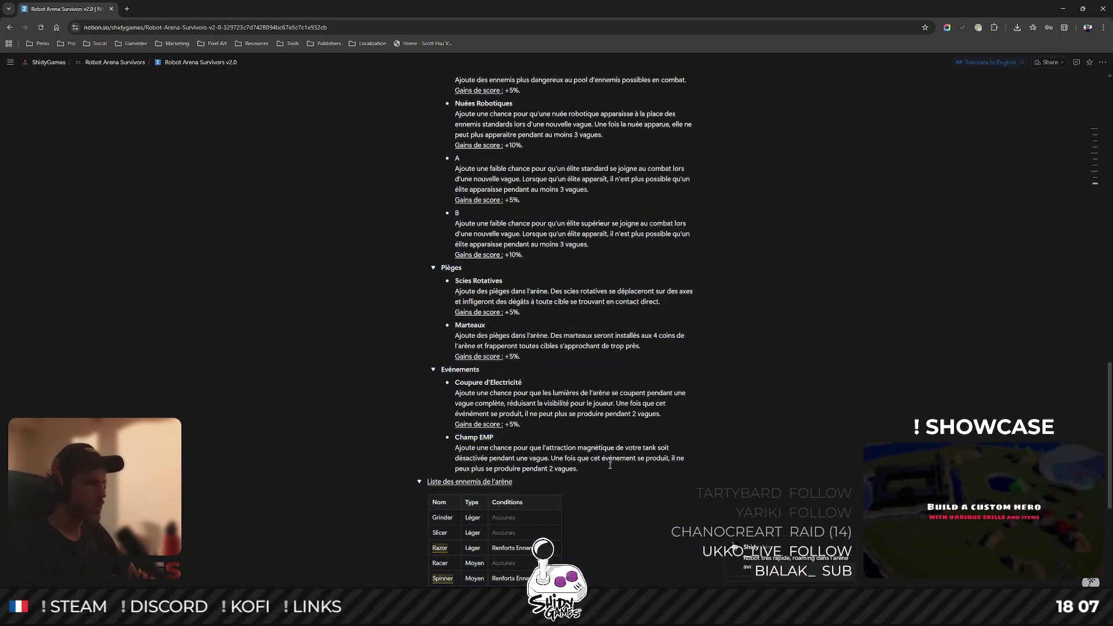
# - Add an underlined 'Gains de score : +5%.' line under the Champ EMP description
pyautogui.hotkey('shift', 'Return')
pyautogui.write('Grai')
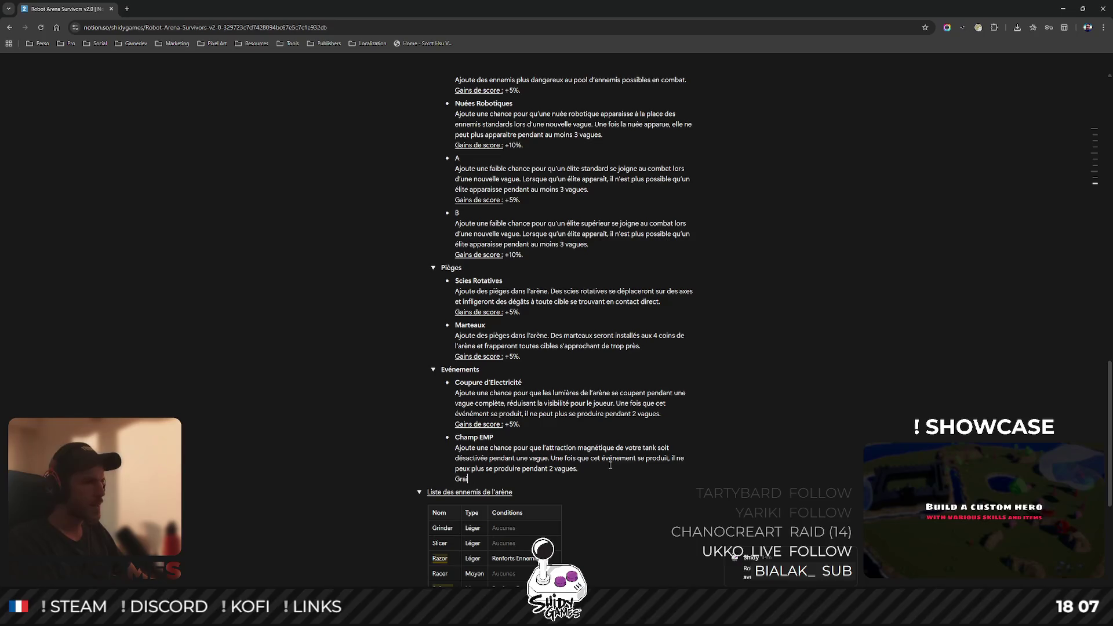
pyautogui.press('BackSpace')
pyautogui.press('BackSpace')
pyautogui.press('BackSpace')
pyautogui.write('ains de score')
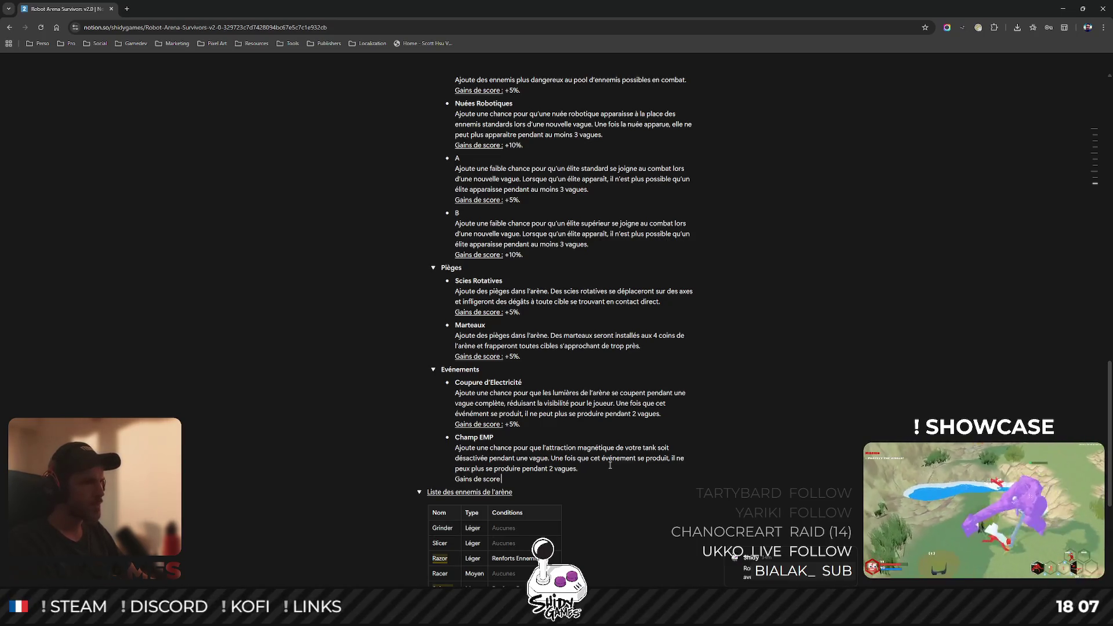
pyautogui.write(' : +5%.')
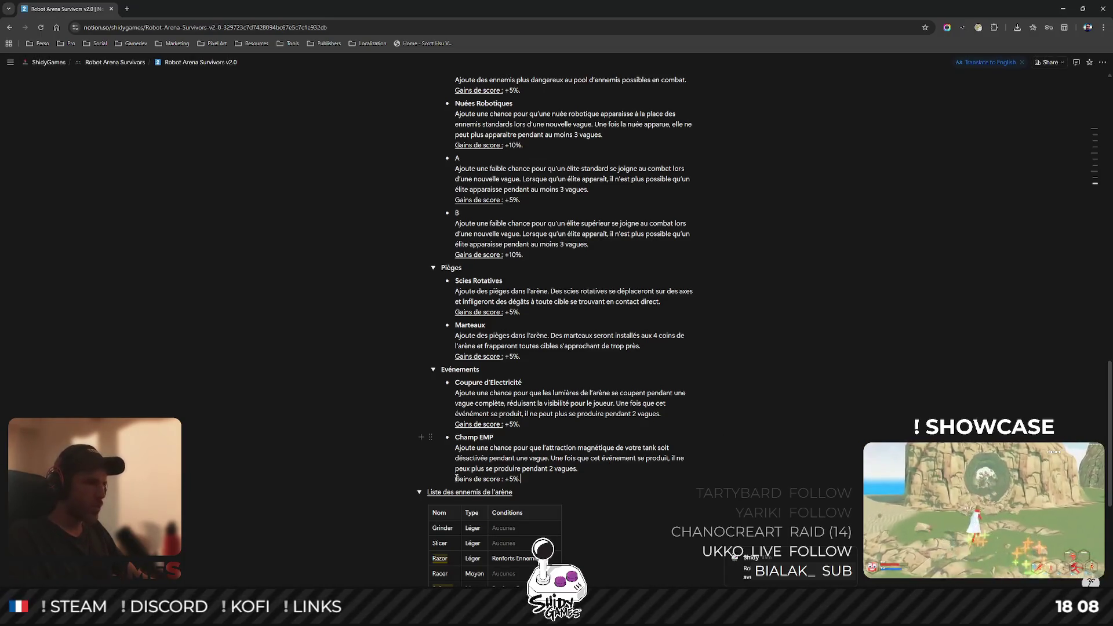
pyautogui.moveTo(456, 479); pyautogui.dragTo(503, 478)
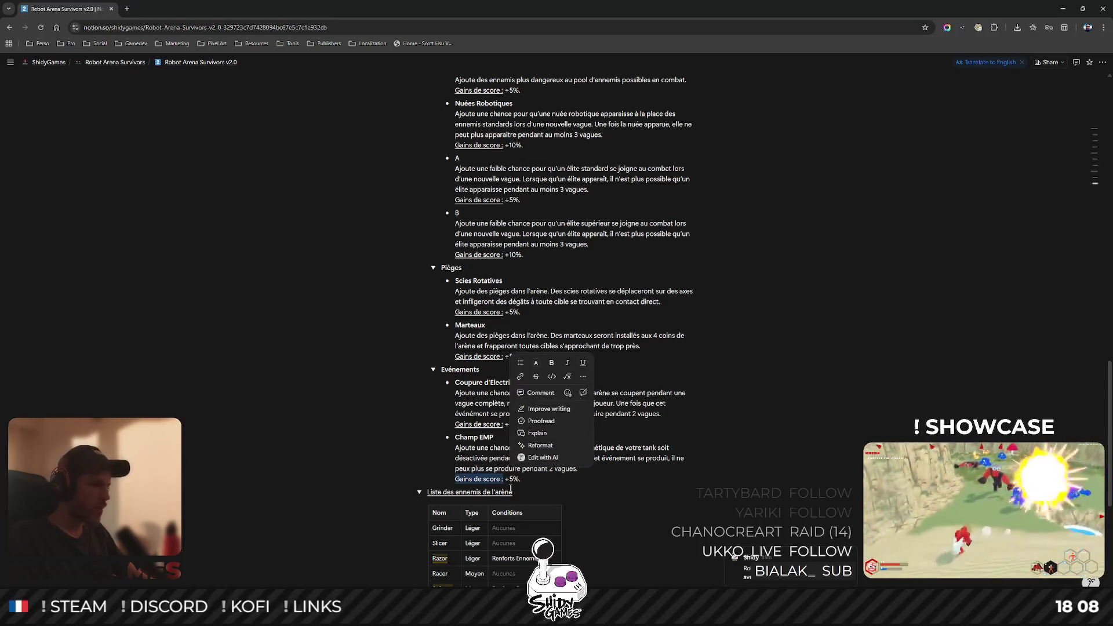
pyautogui.click(841, 364)
pyautogui.scroll(3, 840, 364)
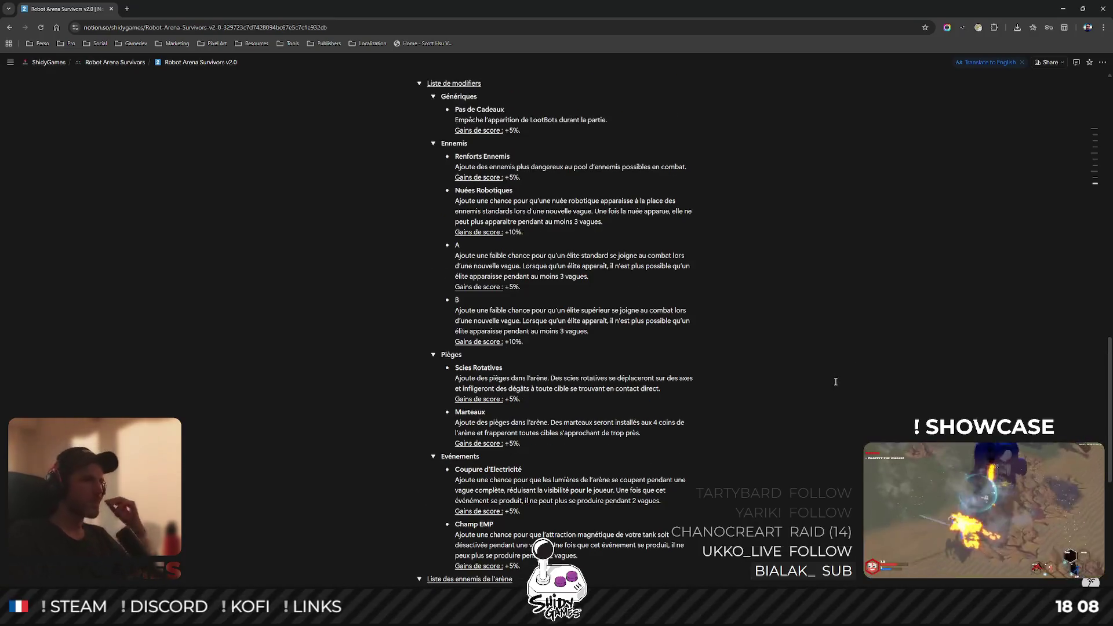
pyautogui.scroll(-3, 832, 366)
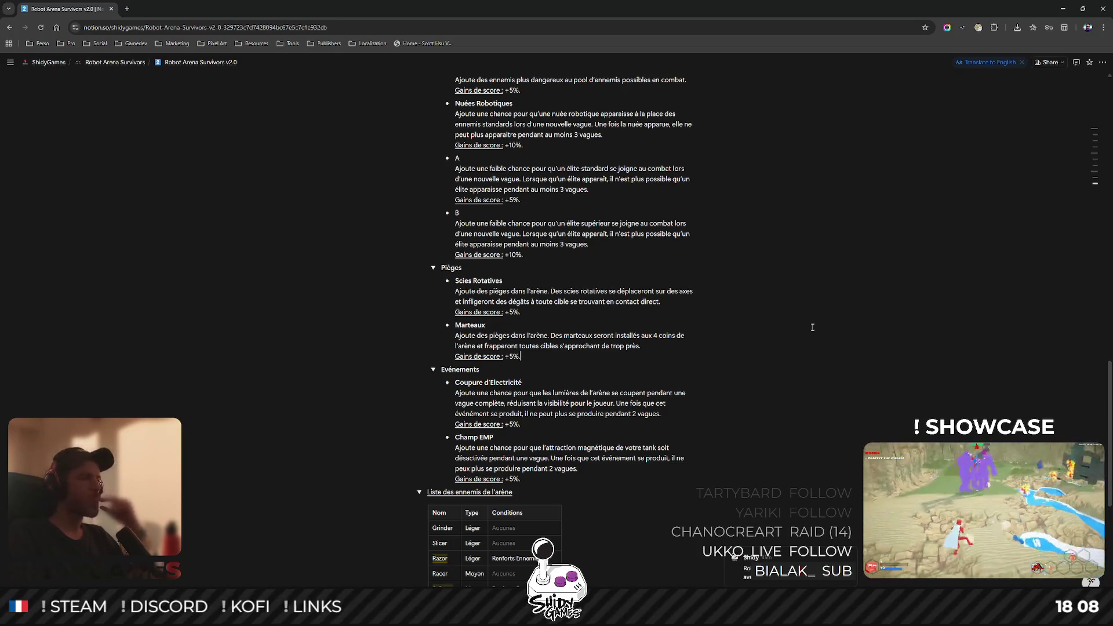
pyautogui.click(713, 351)
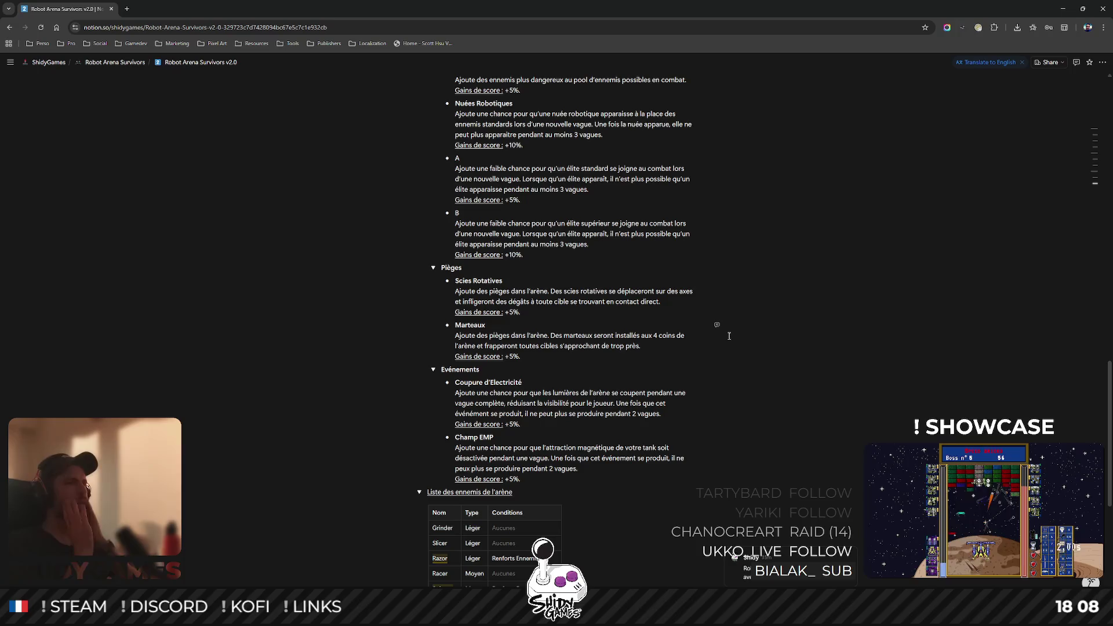
pyautogui.scroll(2, 696, 346)
pyautogui.scroll(-2, 534, 127)
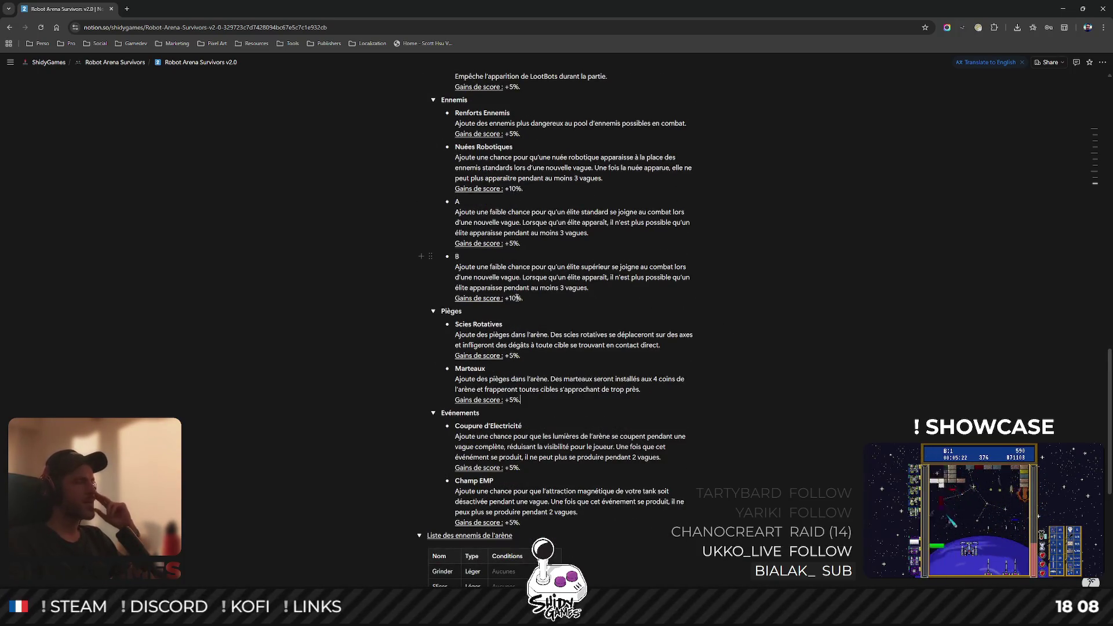
pyautogui.scroll(2, 511, 149)
pyautogui.scroll(-3, 510, 149)
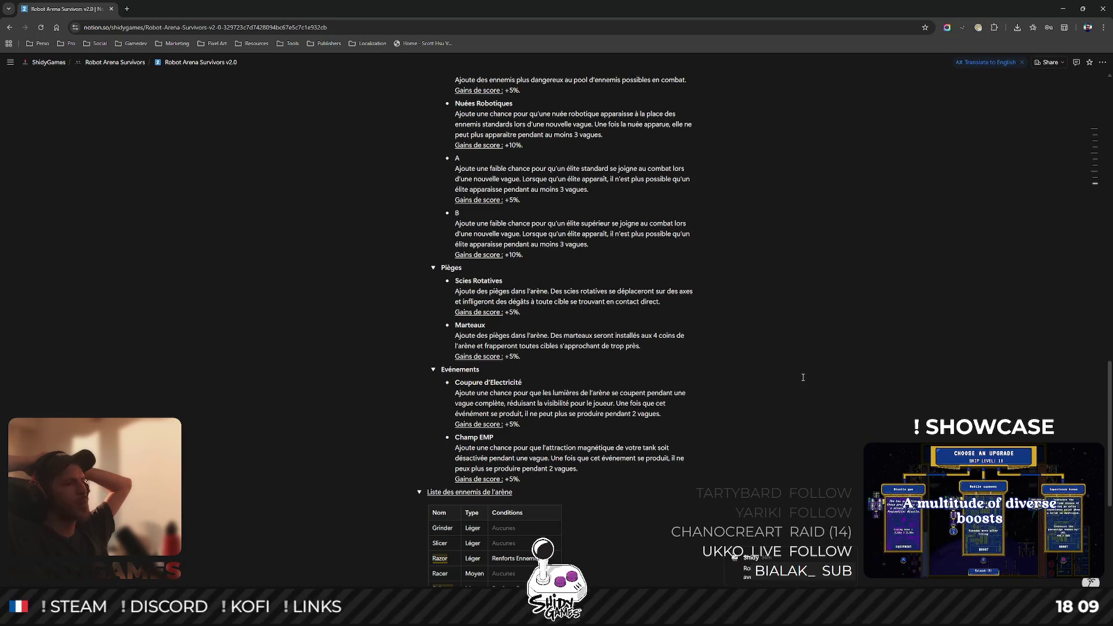
# - Add a 'Perturbation de Régénération' event describing passive HP regeneration disabled for one wave
pyautogui.scroll(-1, 637, 394)
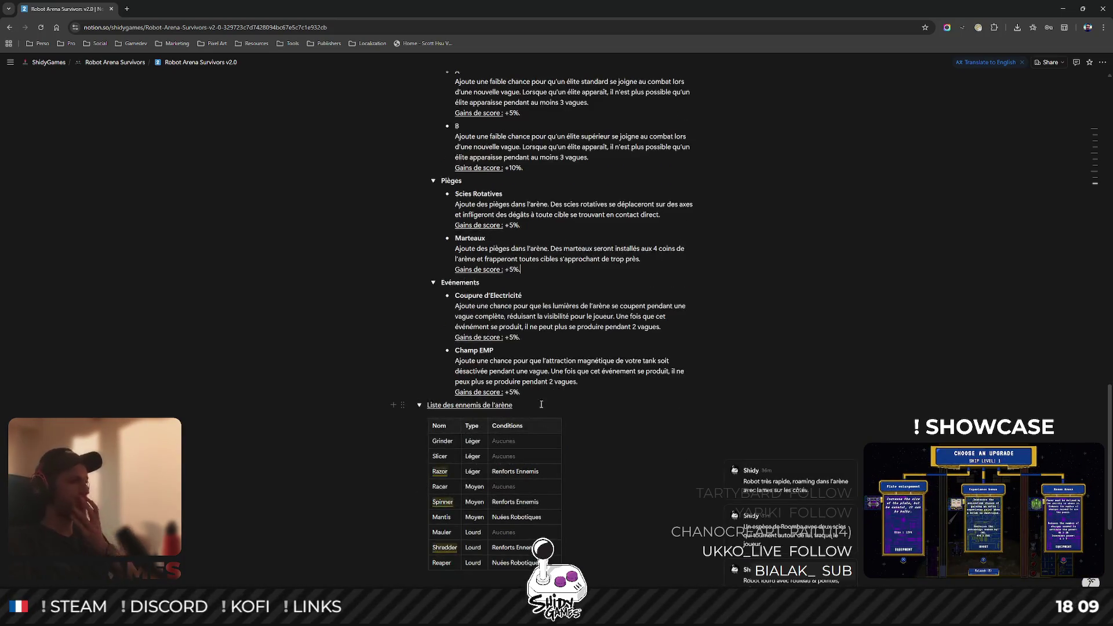
pyautogui.click(556, 392)
pyautogui.press('Return')
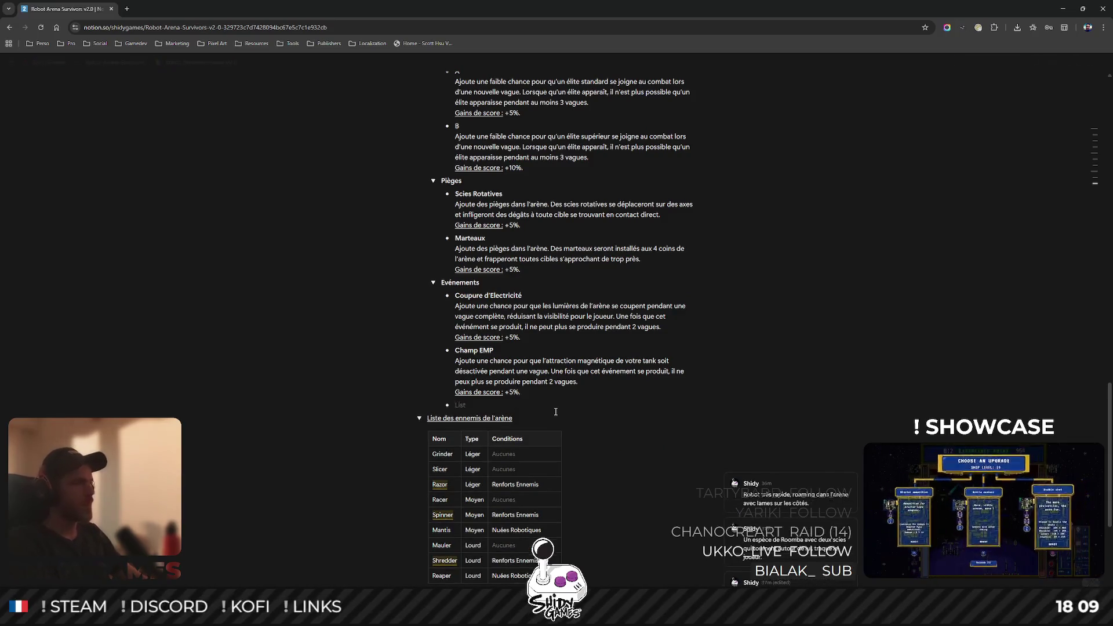
pyautogui.write('Pert')
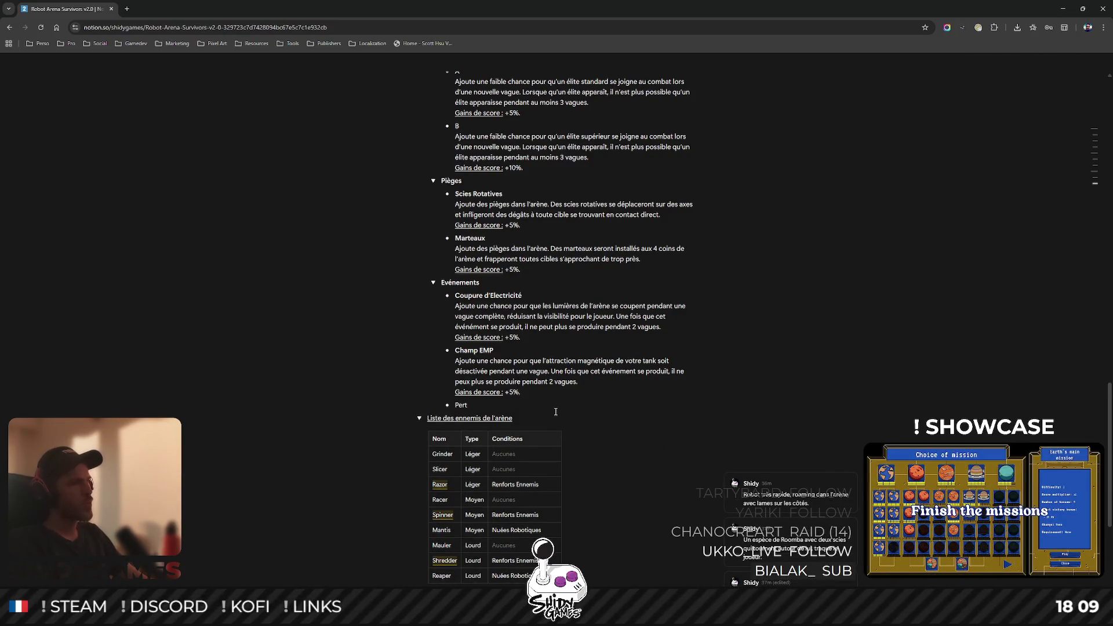
pyautogui.write('urv')
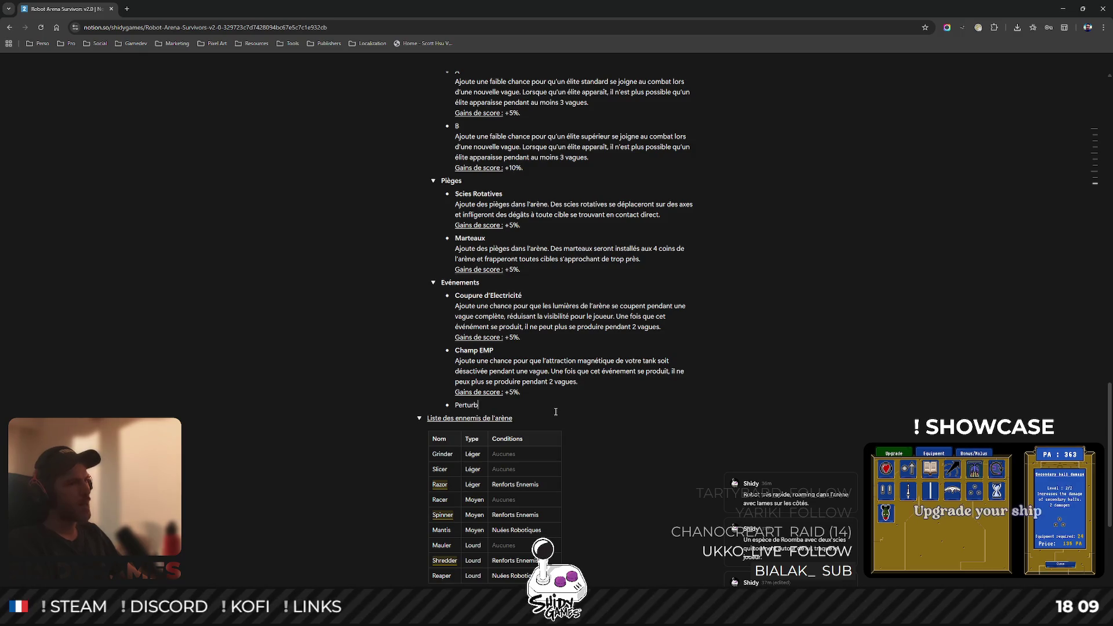
pyautogui.write('ation')
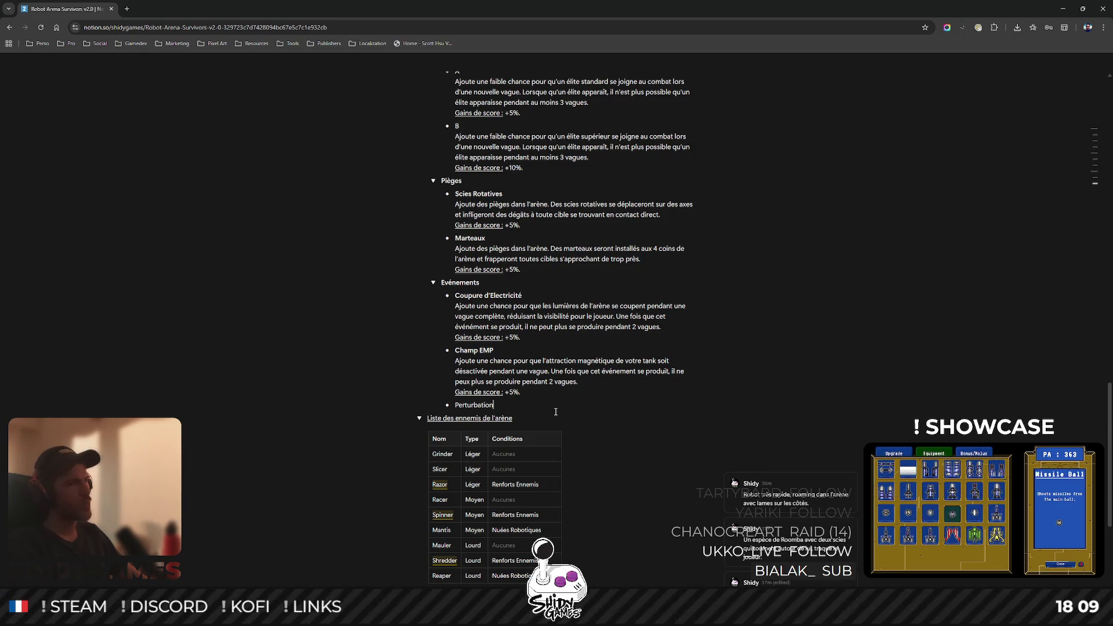
pyautogui.write(' de Rég')
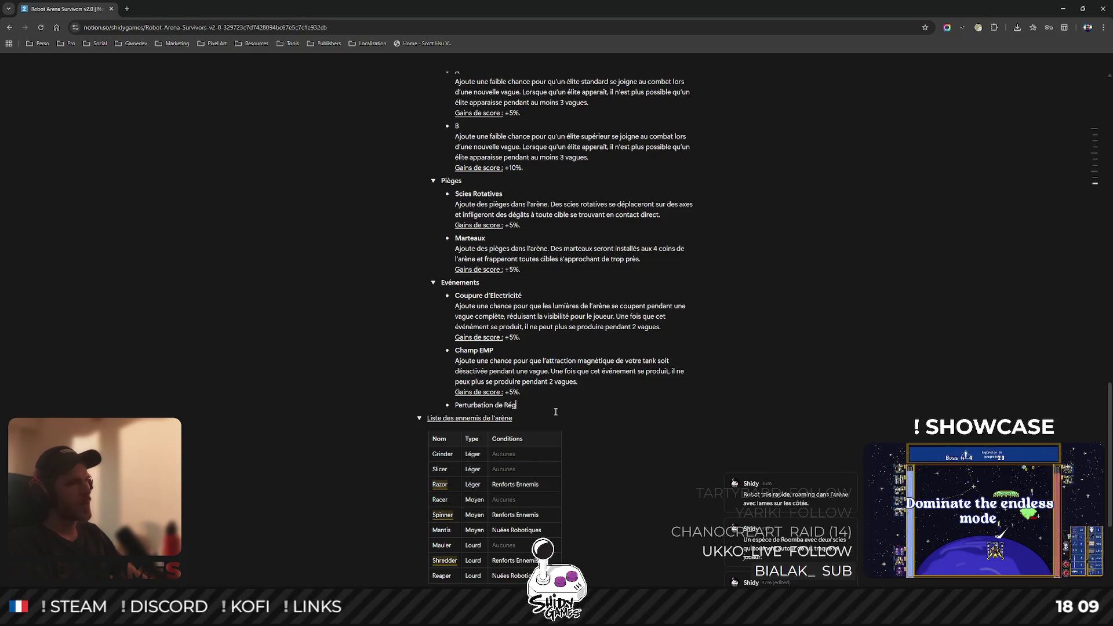
pyautogui.write('énération')
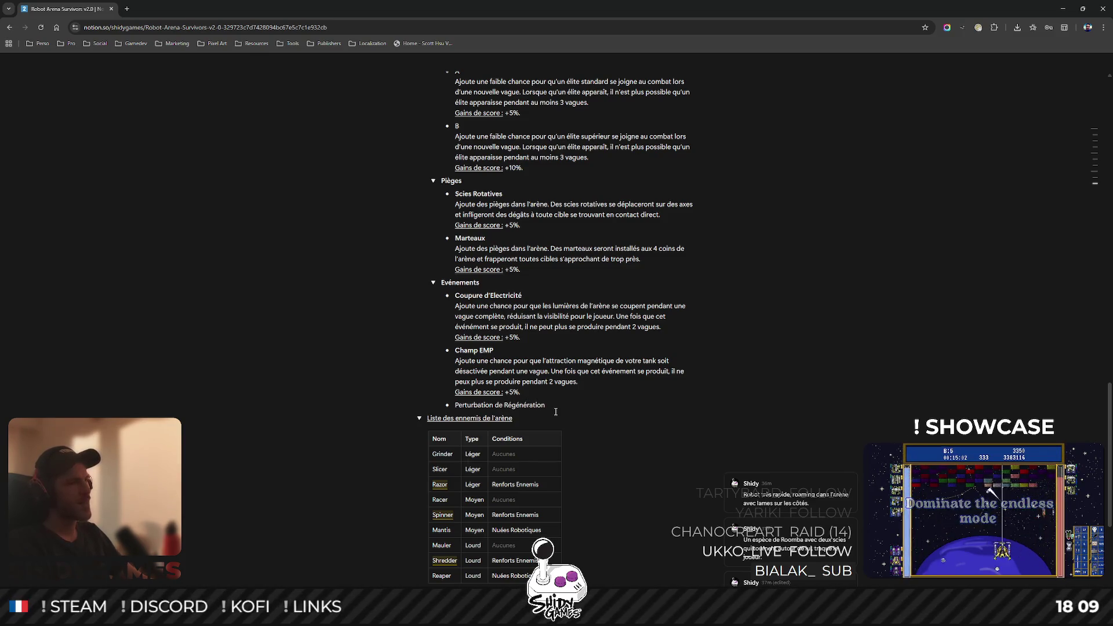
pyautogui.hotkey('shift', 'Return')
pyautogui.write('A')
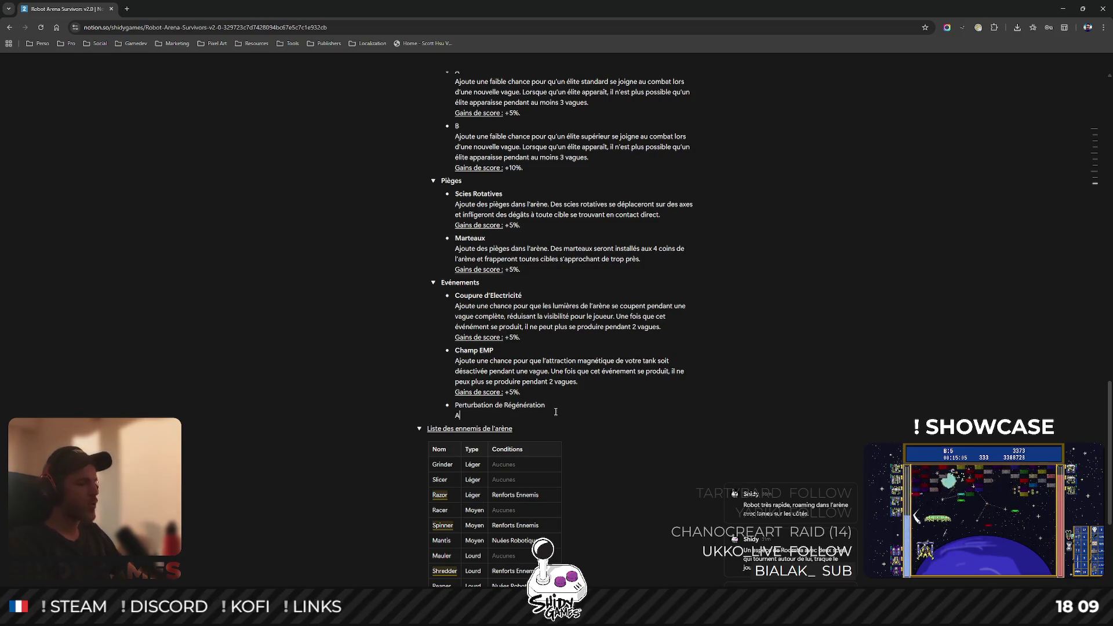
pyautogui.write('joute une chance po')
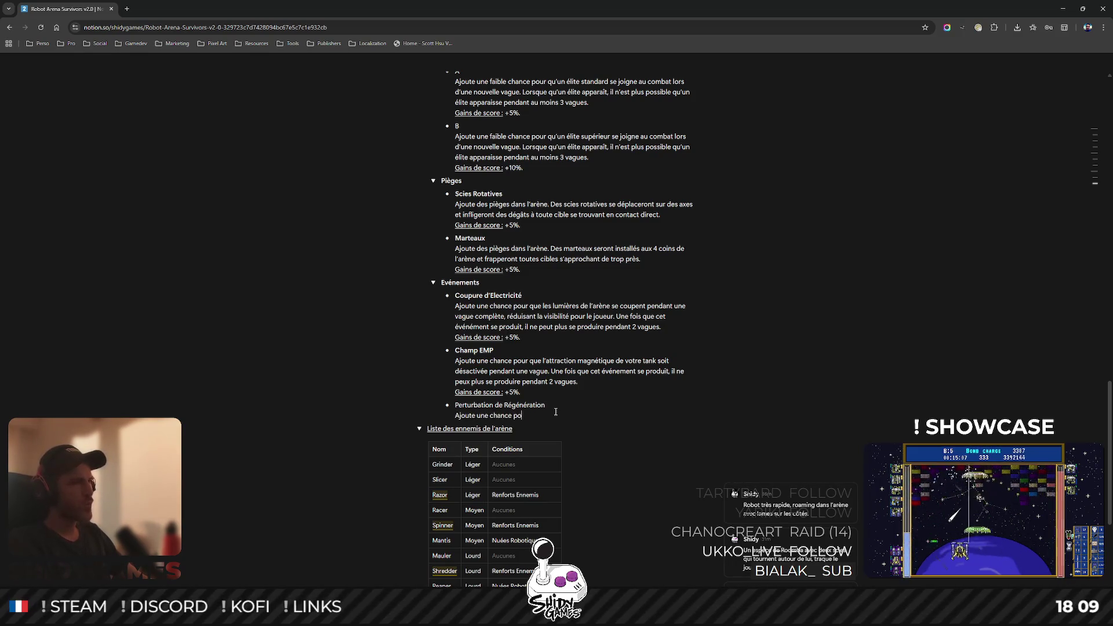
pyautogui.write('ur que la ré')
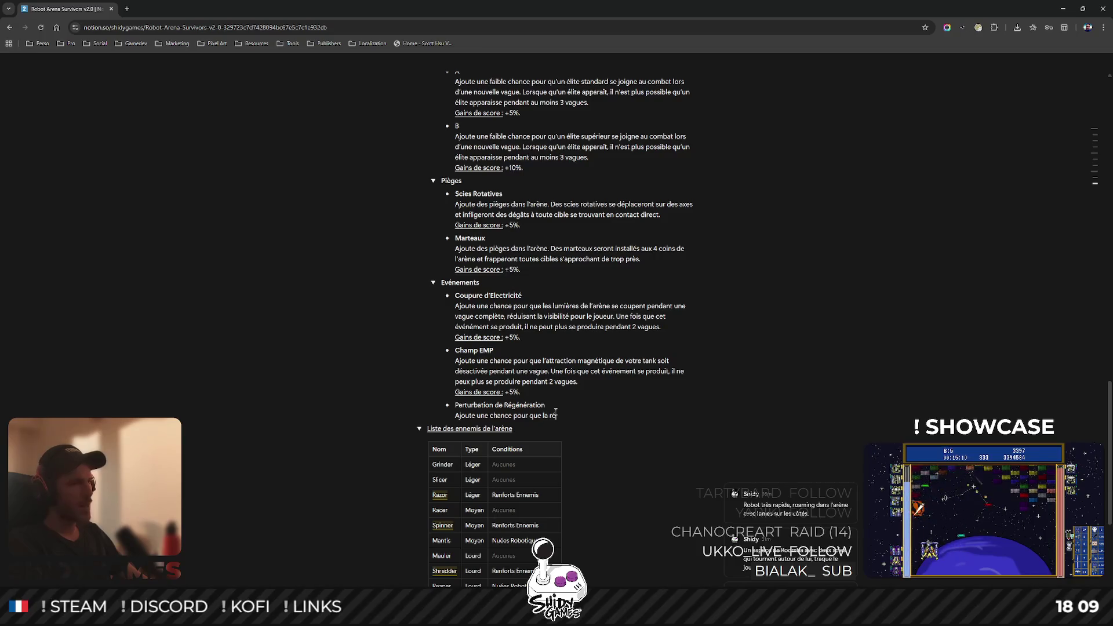
pyautogui.write('génération passi')
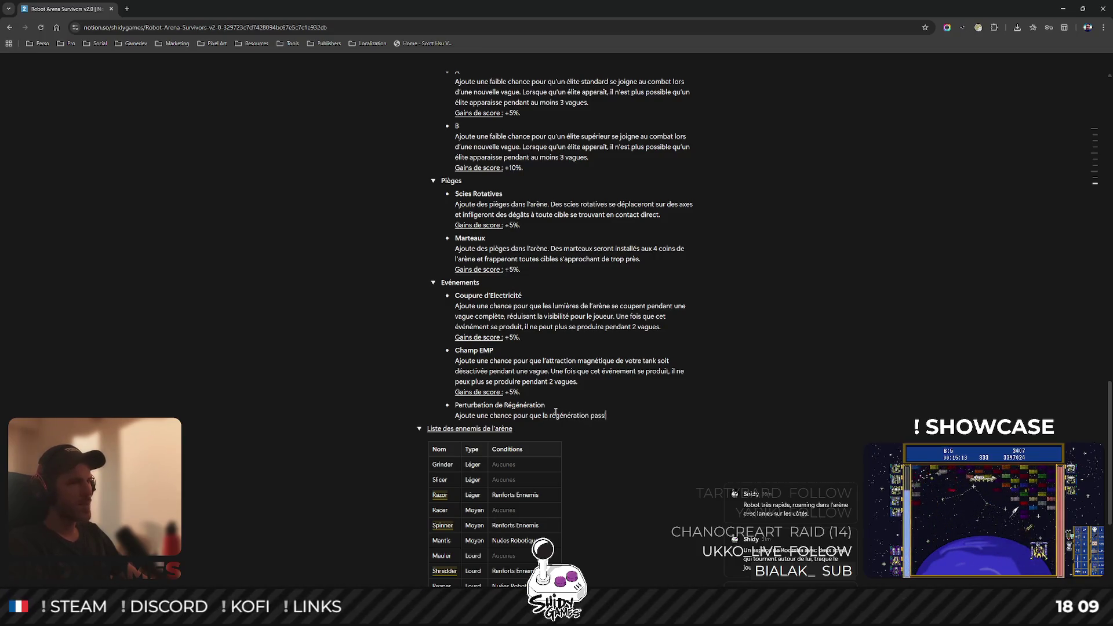
pyautogui.write('ve de vos')
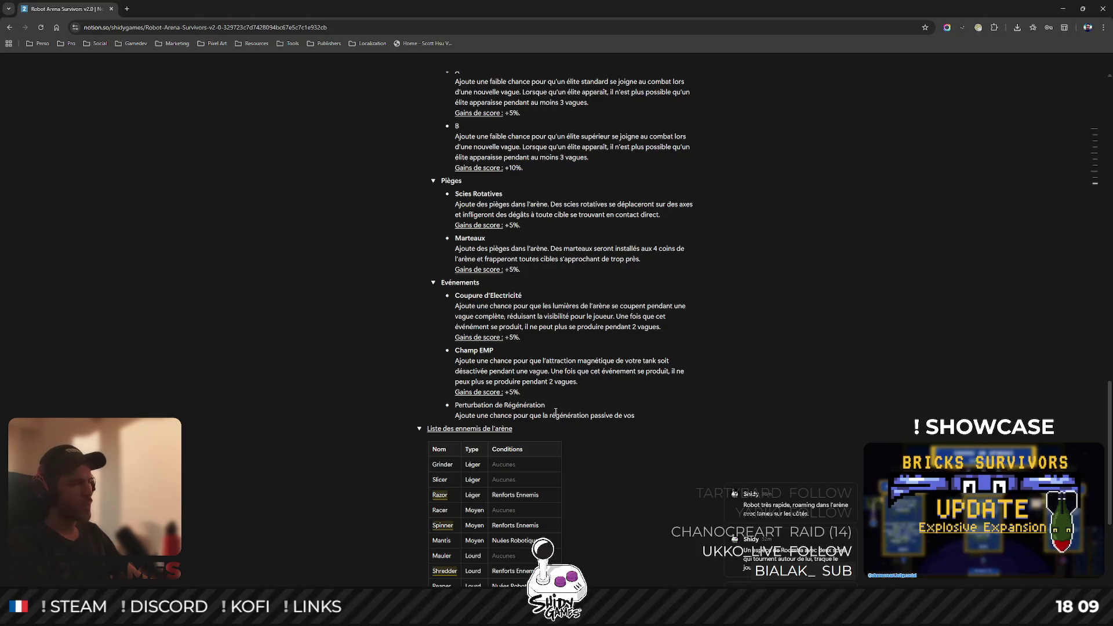
pyautogui.press('BackSpace')
pyautogui.press('BackSpace')
pyautogui.press('BackSpace')
pyautogui.write('s points ')
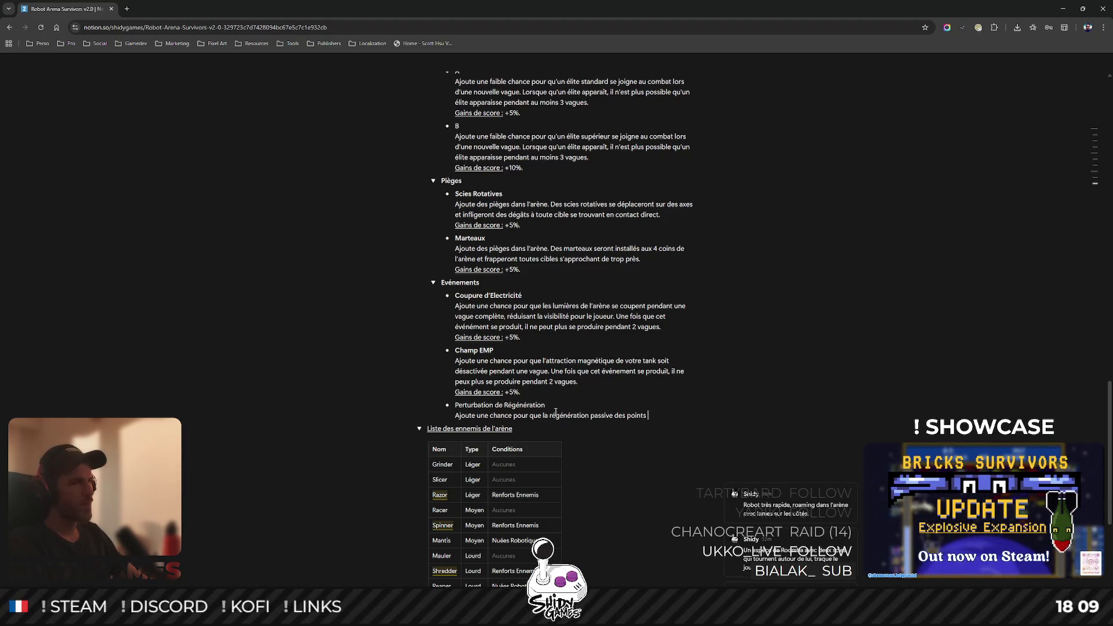
pyautogui.write('de vie de votr')
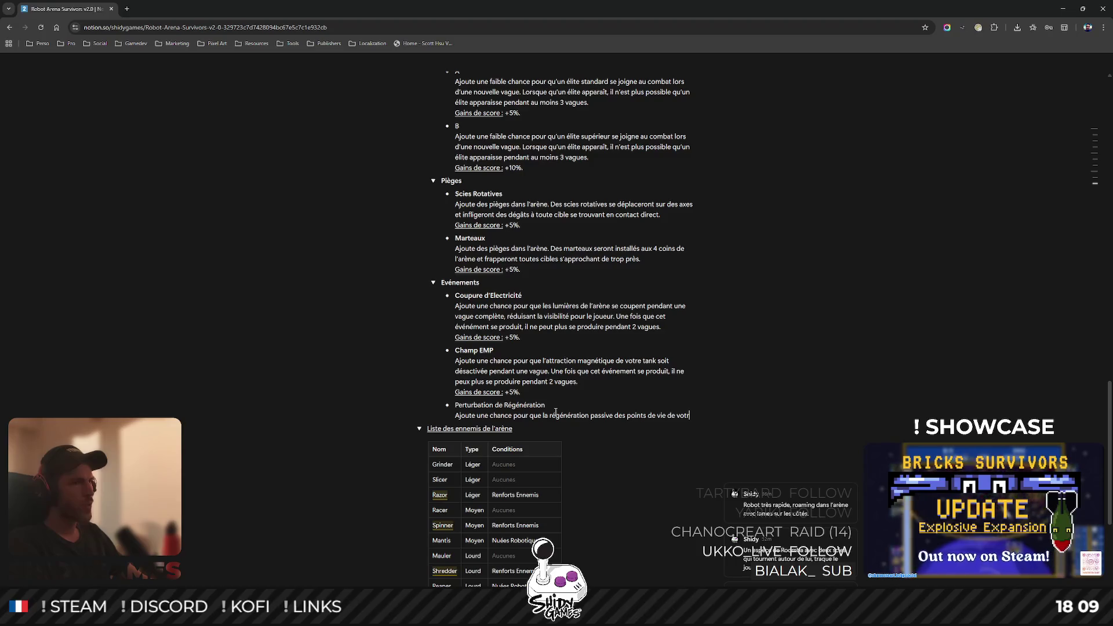
pyautogui.write('e tank soit dés')
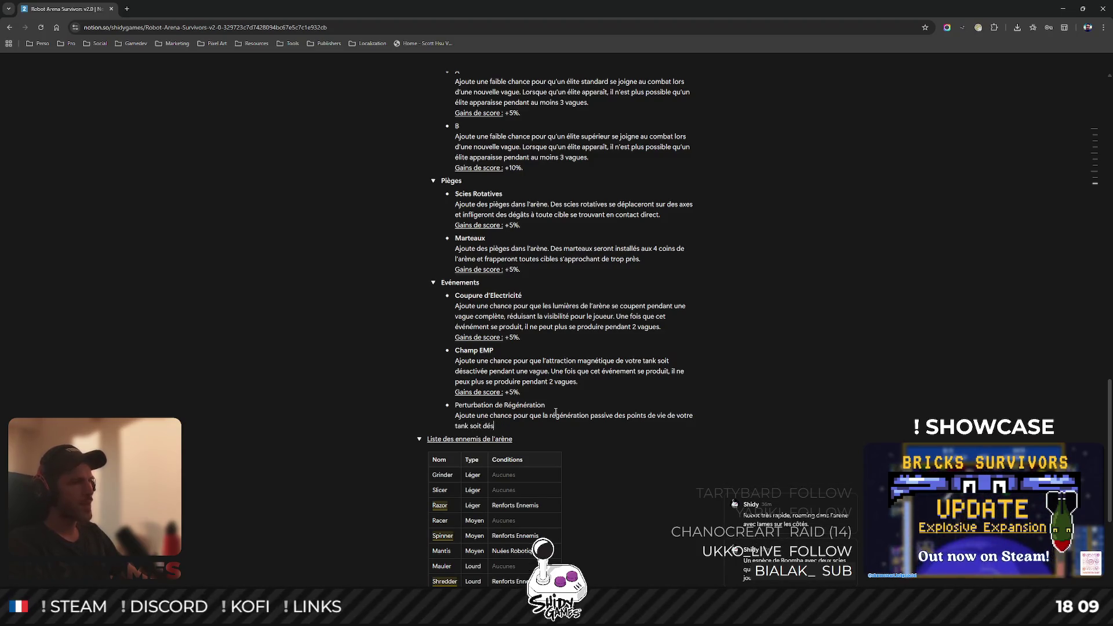
pyautogui.write('activée penda')
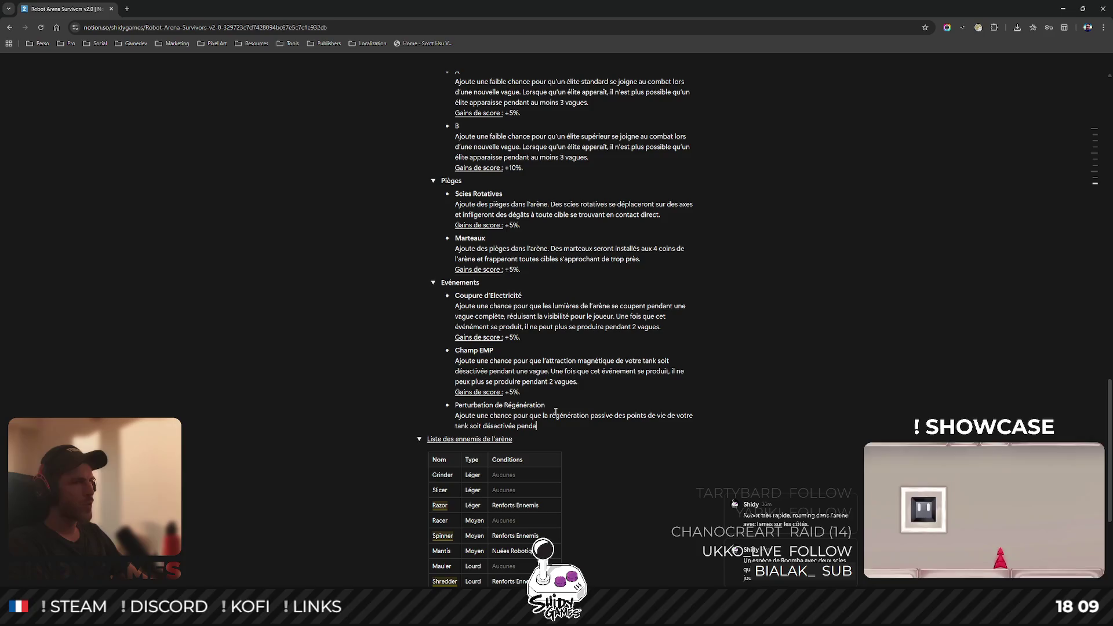
pyautogui.write('nt une vague. ')
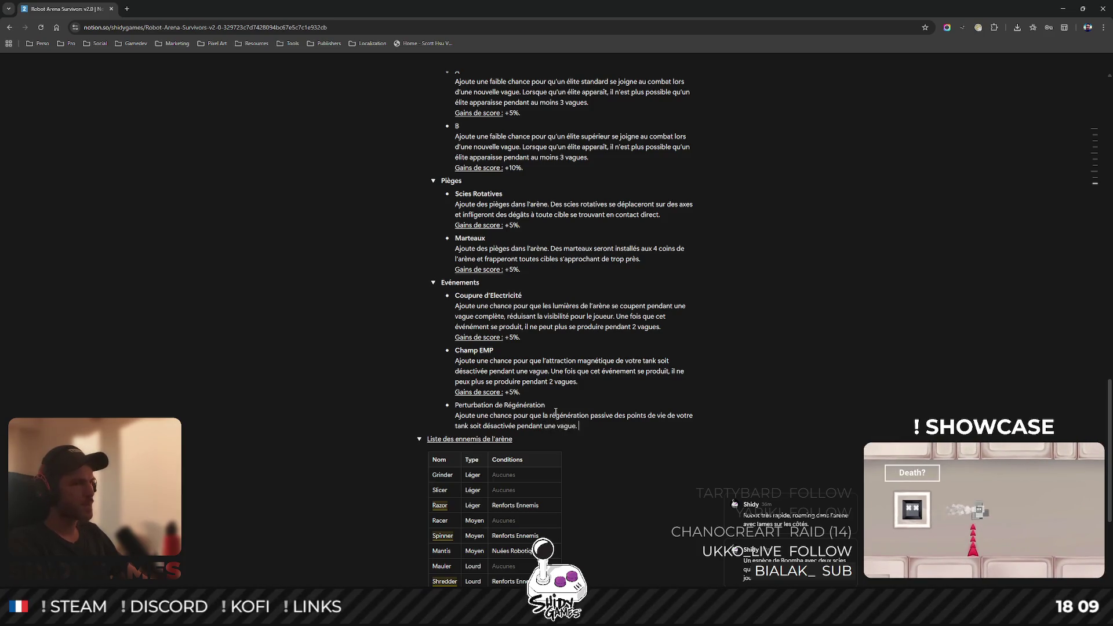
pyautogui.write('Une fois que c')
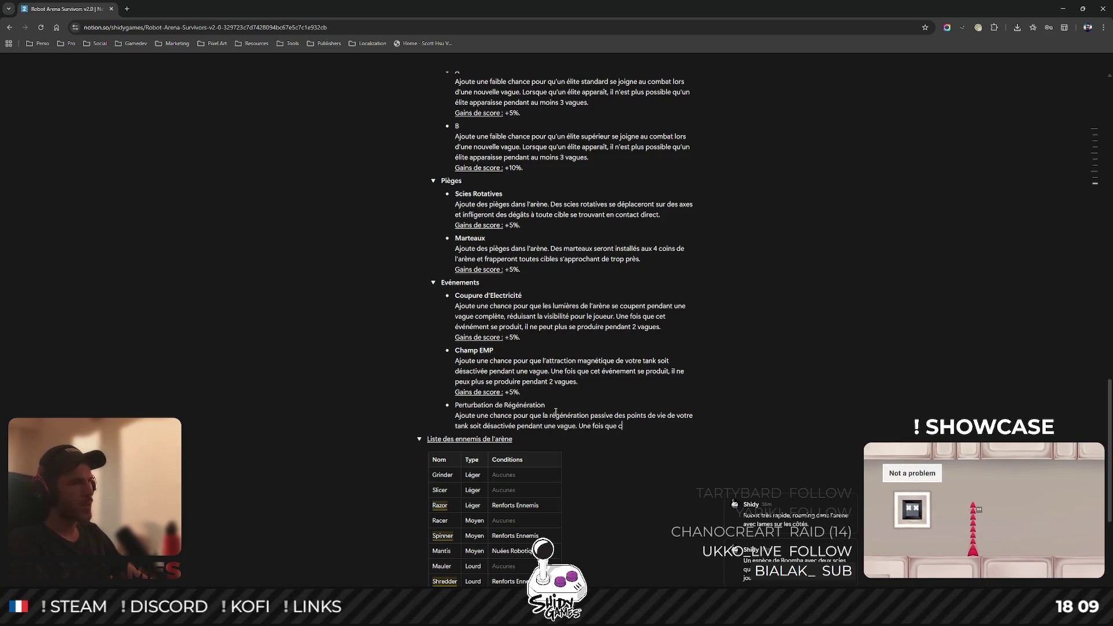
pyautogui.write('et événement se p')
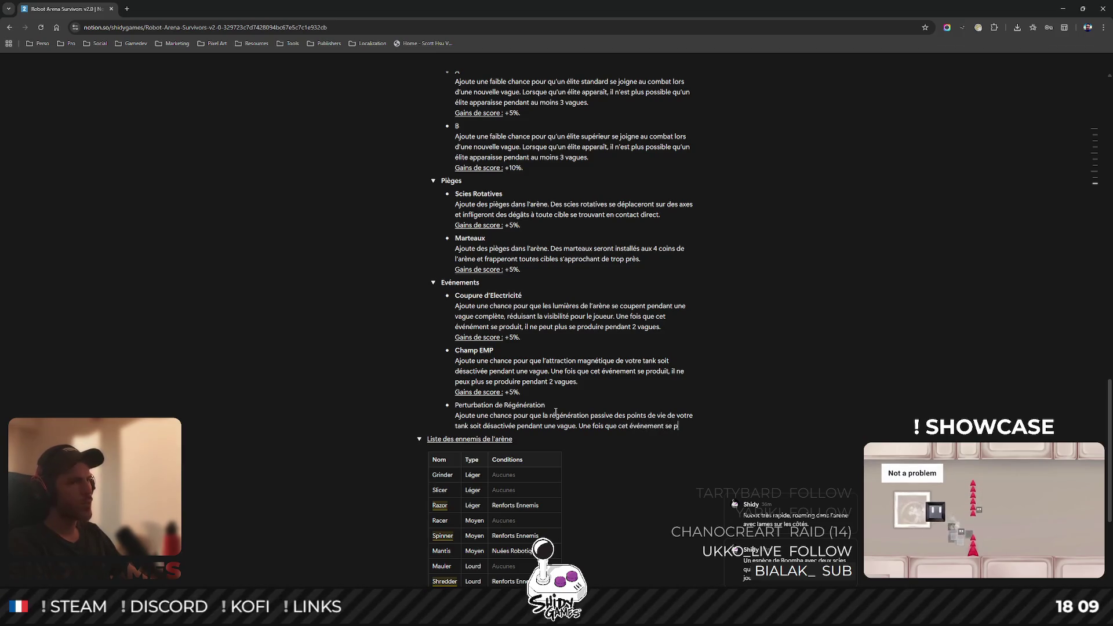
pyautogui.write('roduit, il n')
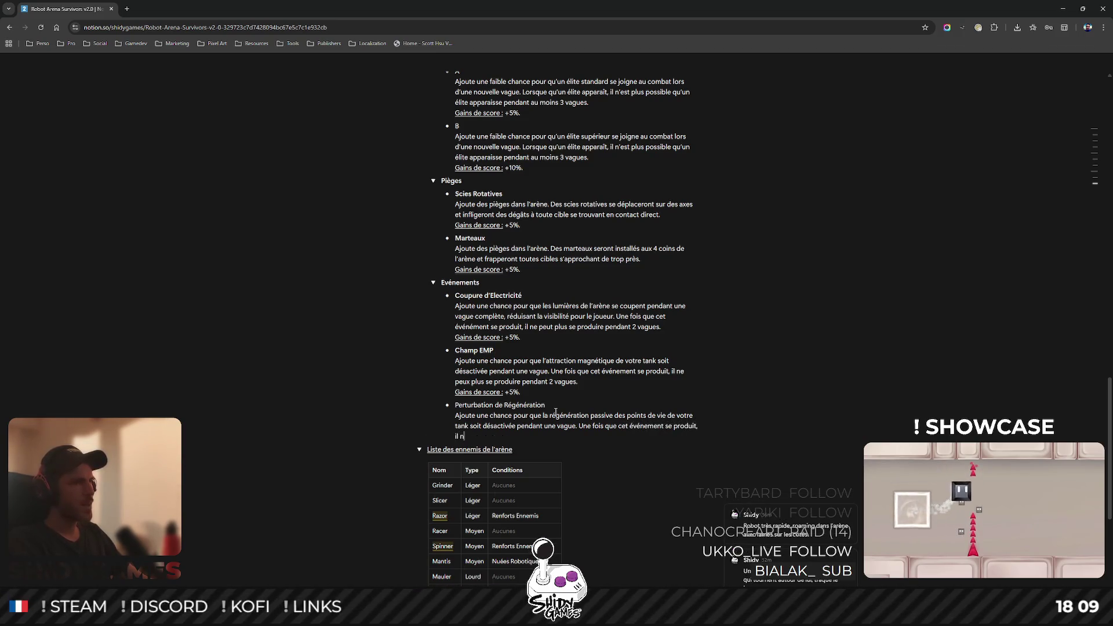
pyautogui.write('e peut plus se pro')
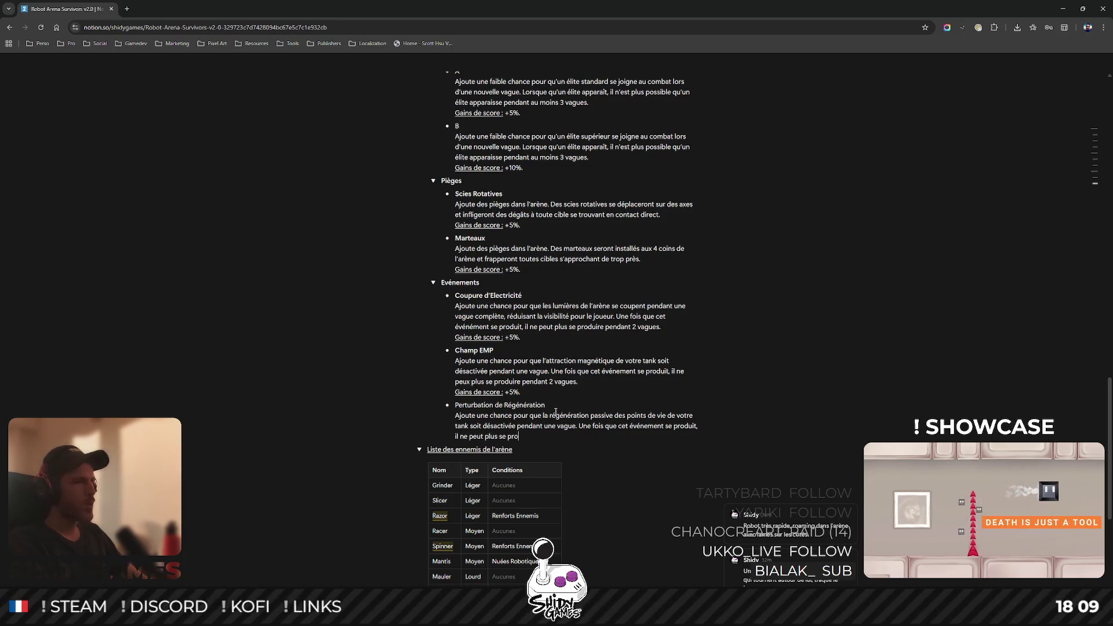
pyautogui.write('duire pendant 3 ')
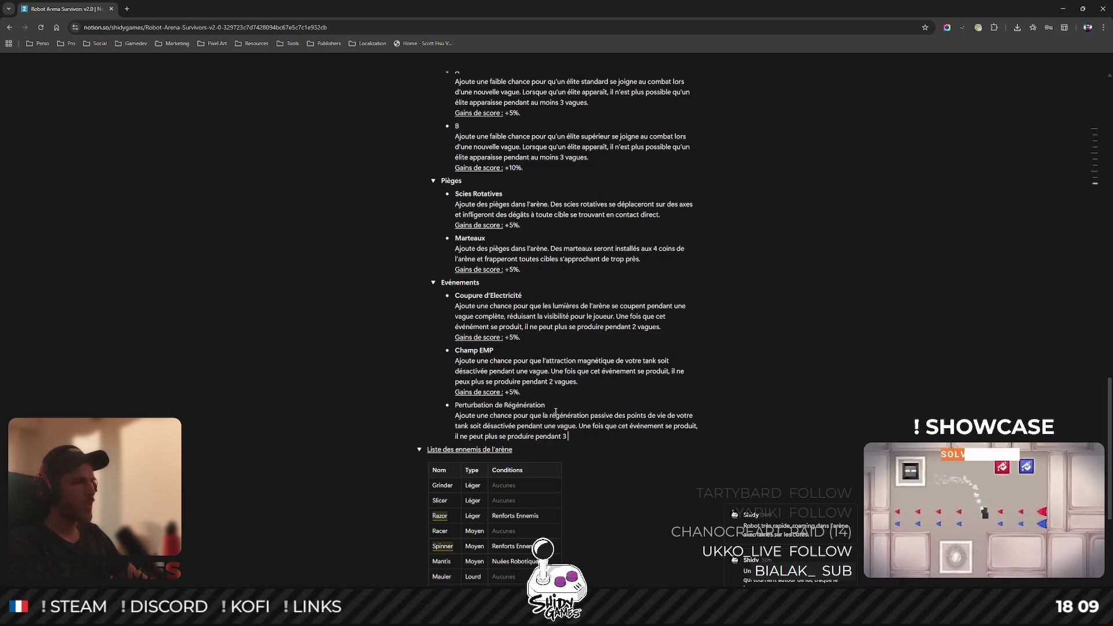
pyautogui.write('vagues.')
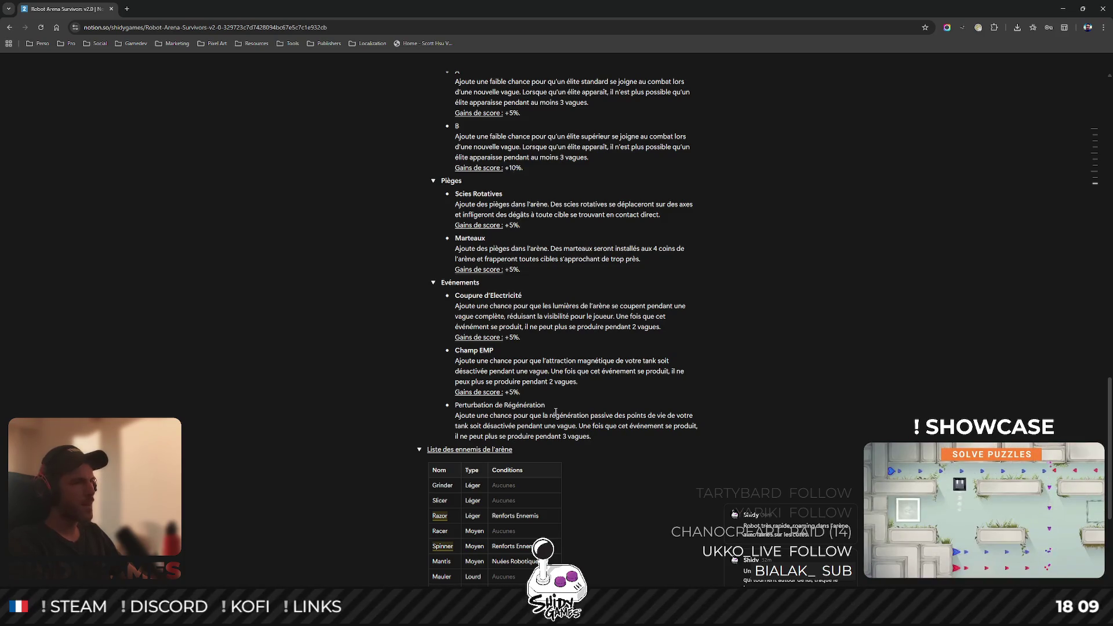
# - Add a 'Gains de score : +10%.' line with its label underlined
pyautogui.hotkey('shift', 'Return')
pyautogui.write('Gains de sco')
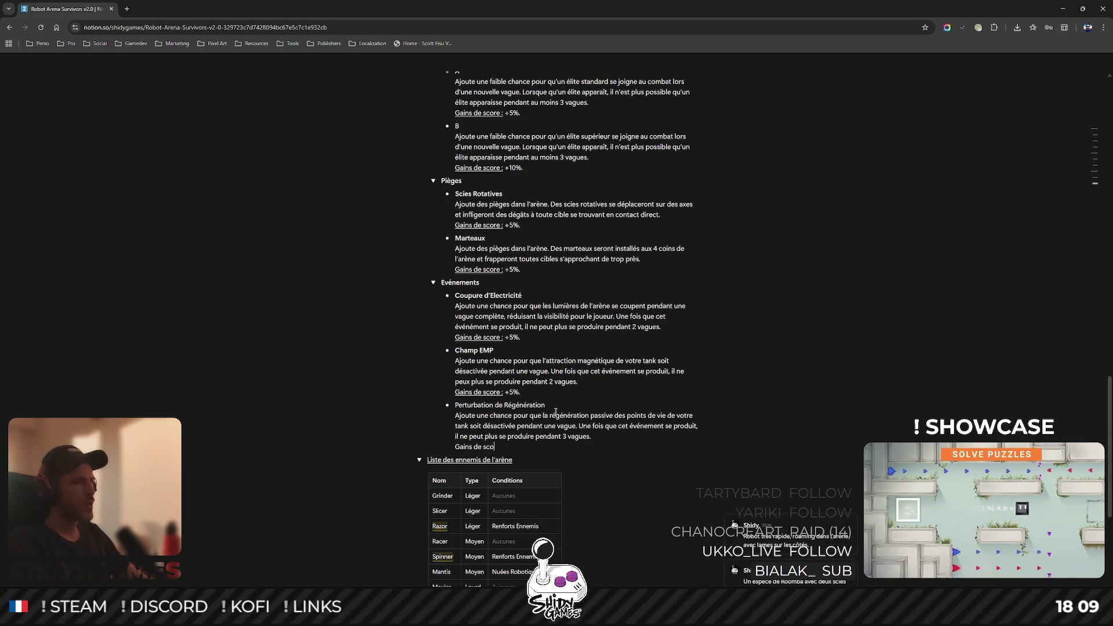
pyautogui.write('re : +10%.')
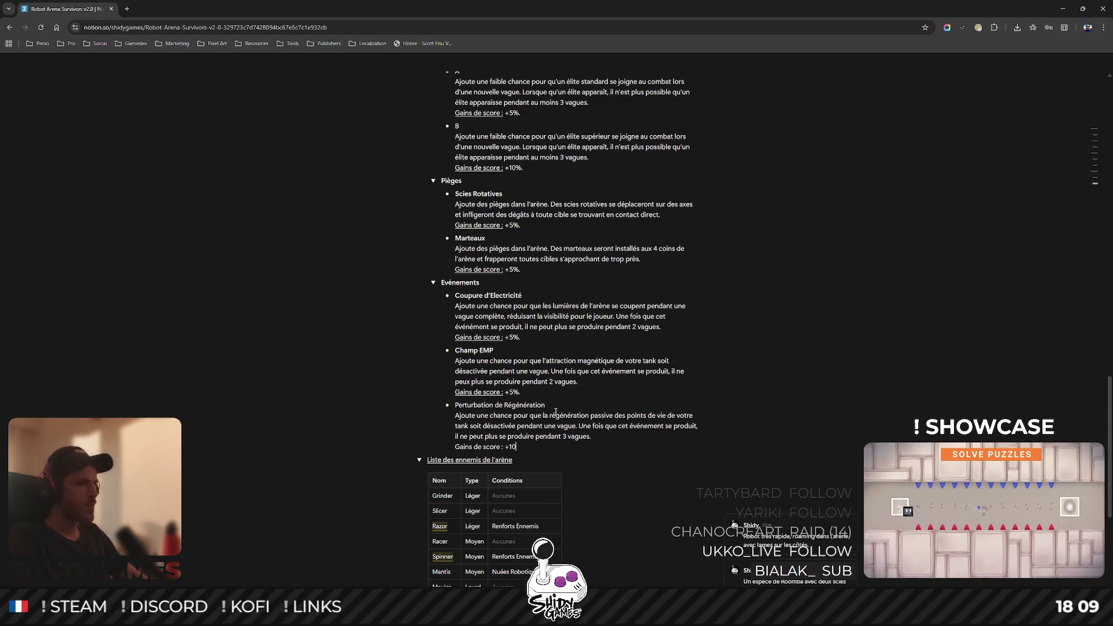
pyautogui.press('Left')
pyautogui.press('Left')
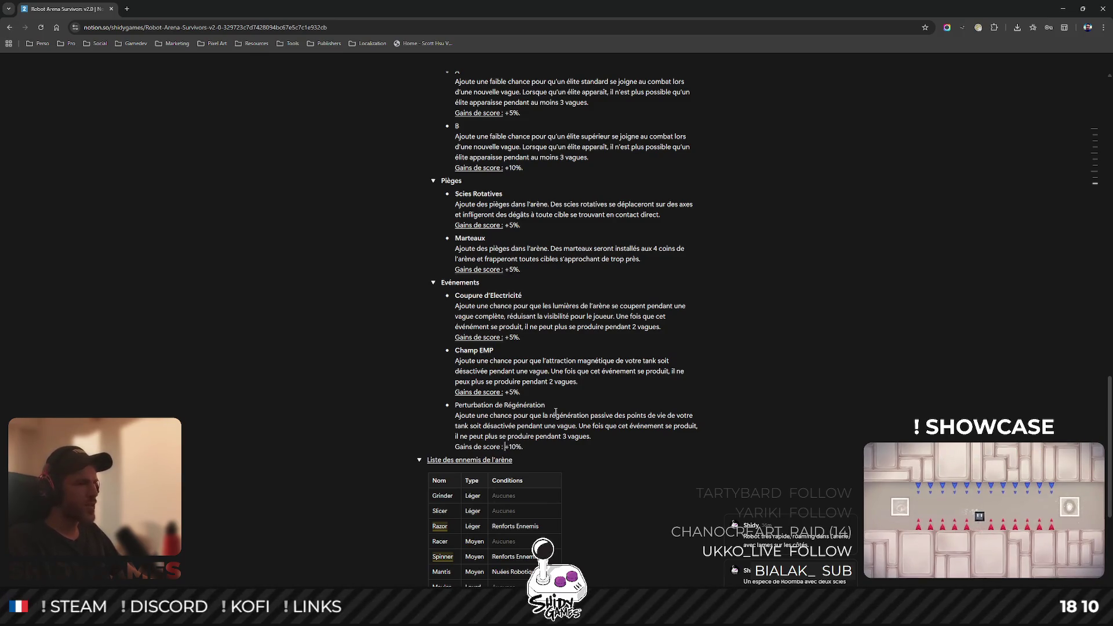
pyautogui.hotkey('ctrl', 'shift', 'Left')
pyautogui.hotkey('ctrl', 'shift', 'Left')
pyautogui.hotkey('ctrl', 'shift', 'Left')
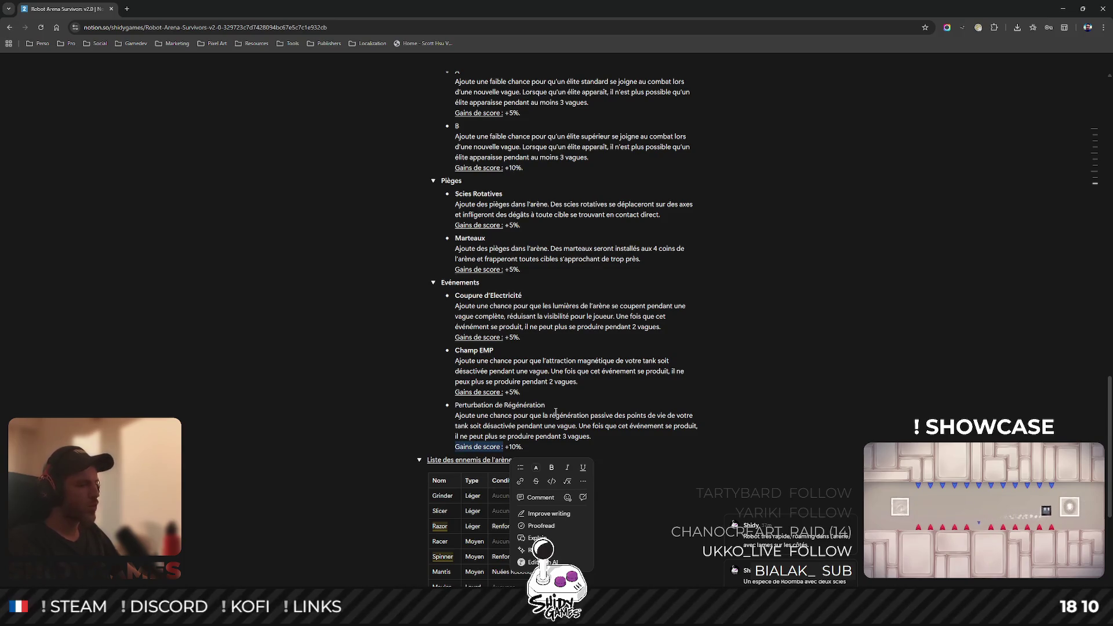
pyautogui.hotkey('ctrl', 'u')
# - Make the Perturbation de Régénération title bold
pyautogui.tripleClick(503, 404)
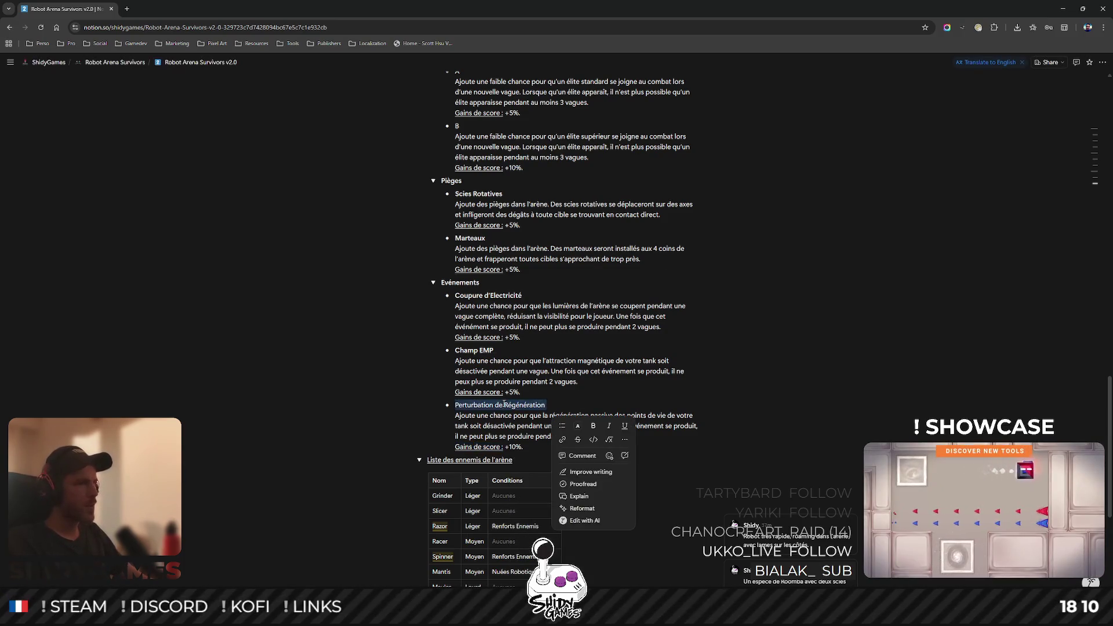
pyautogui.hotkey('ctrl', 'b')
pyautogui.click(902, 355)
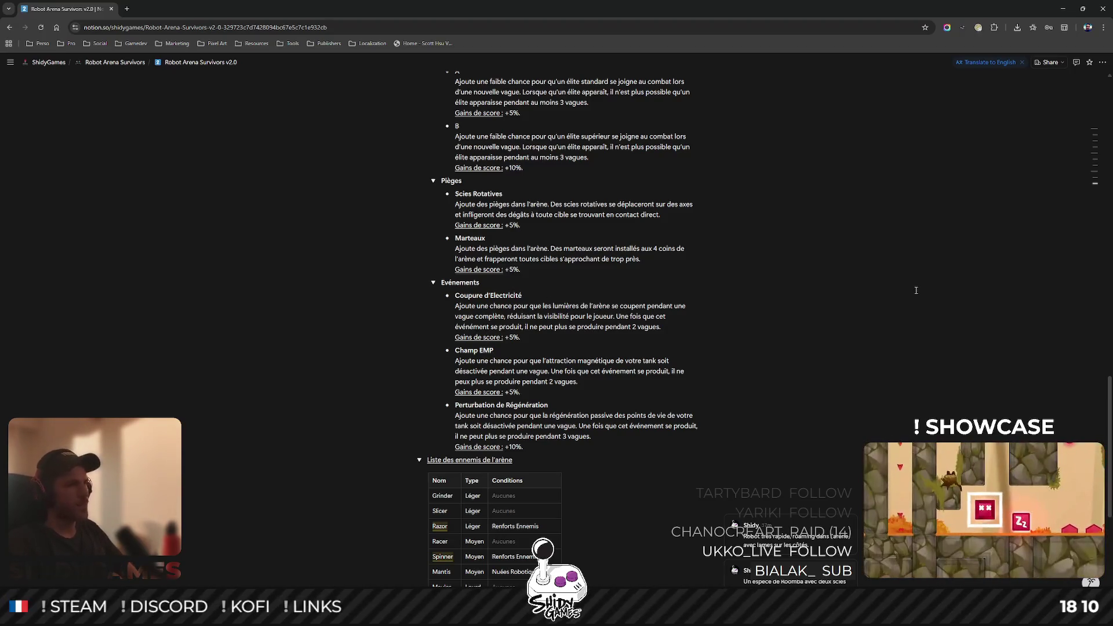
pyautogui.scroll(3, 916, 290)
pyautogui.scroll(-3, 905, 309)
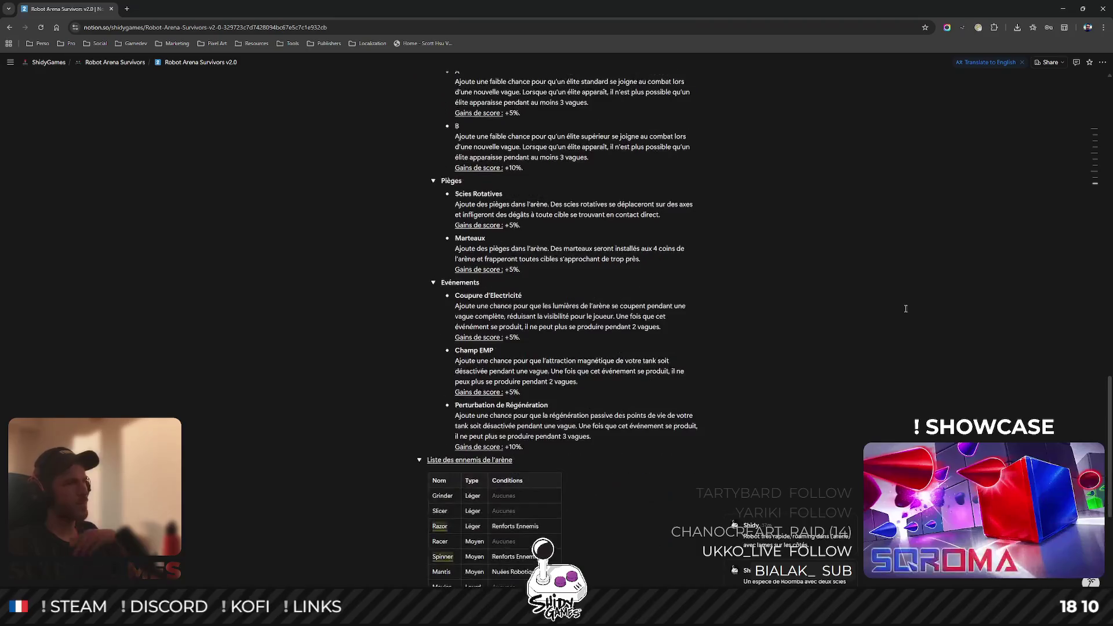
pyautogui.scroll(-3, 907, 304)
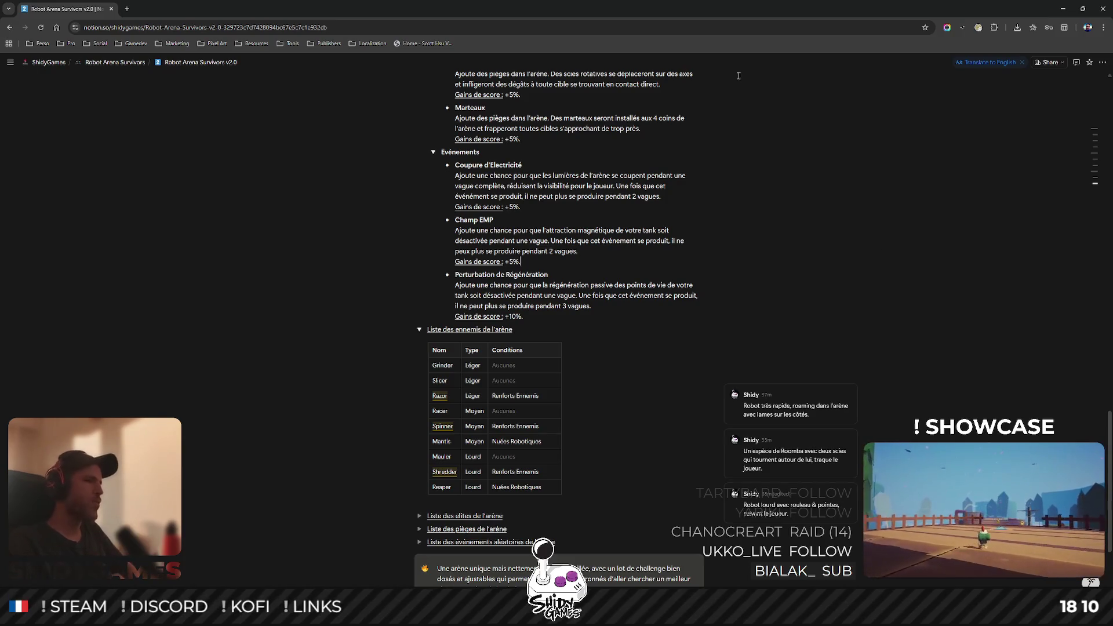
pyautogui.scroll(8, 719, 239)
pyautogui.scroll(15, 719, 238)
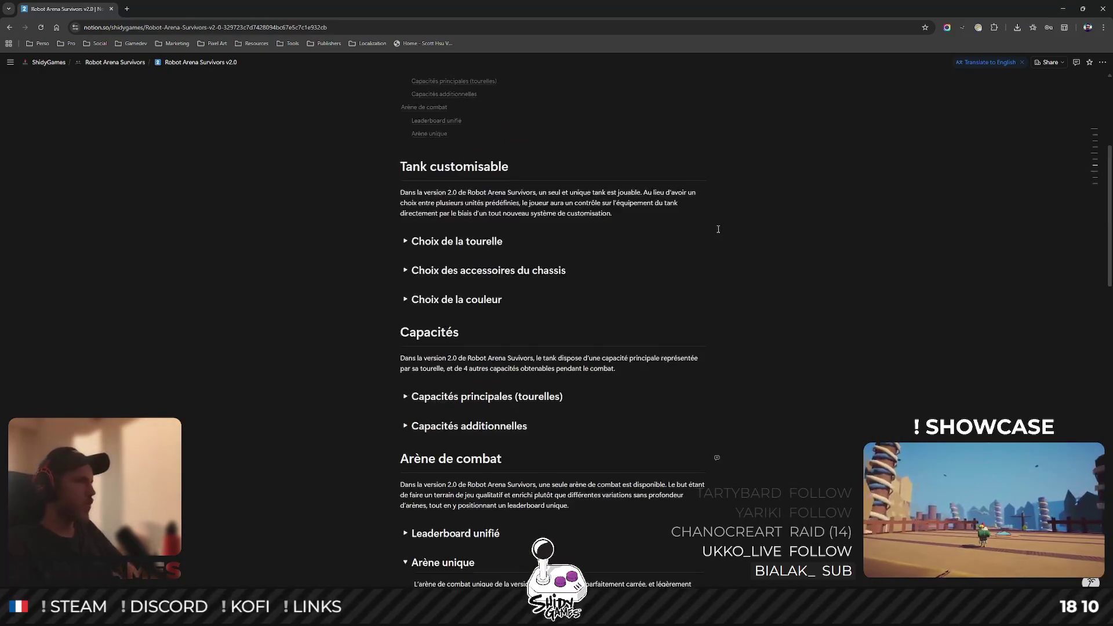
pyautogui.scroll(-20, 686, 230)
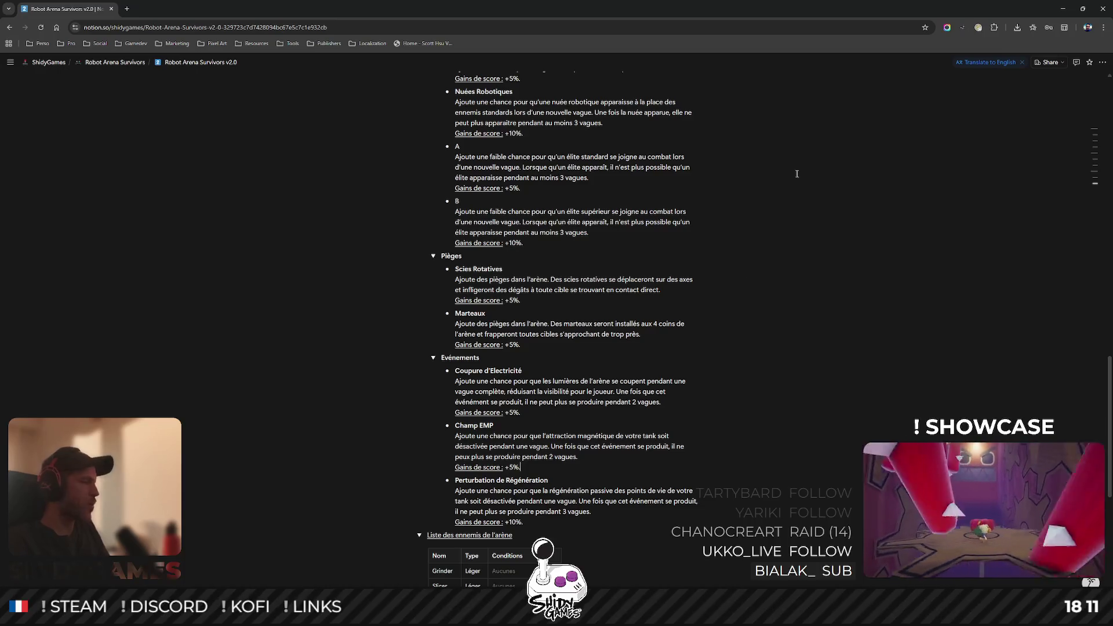
pyautogui.scroll(2, 679, 243)
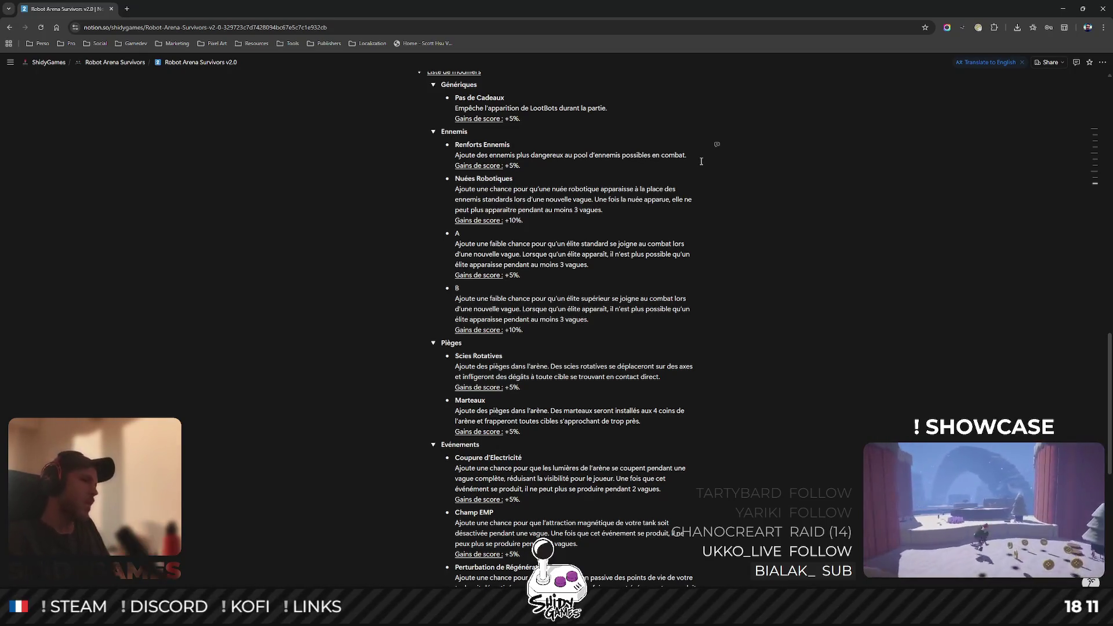
pyautogui.scroll(-2, 668, 207)
pyautogui.scroll(-2, 668, 207)
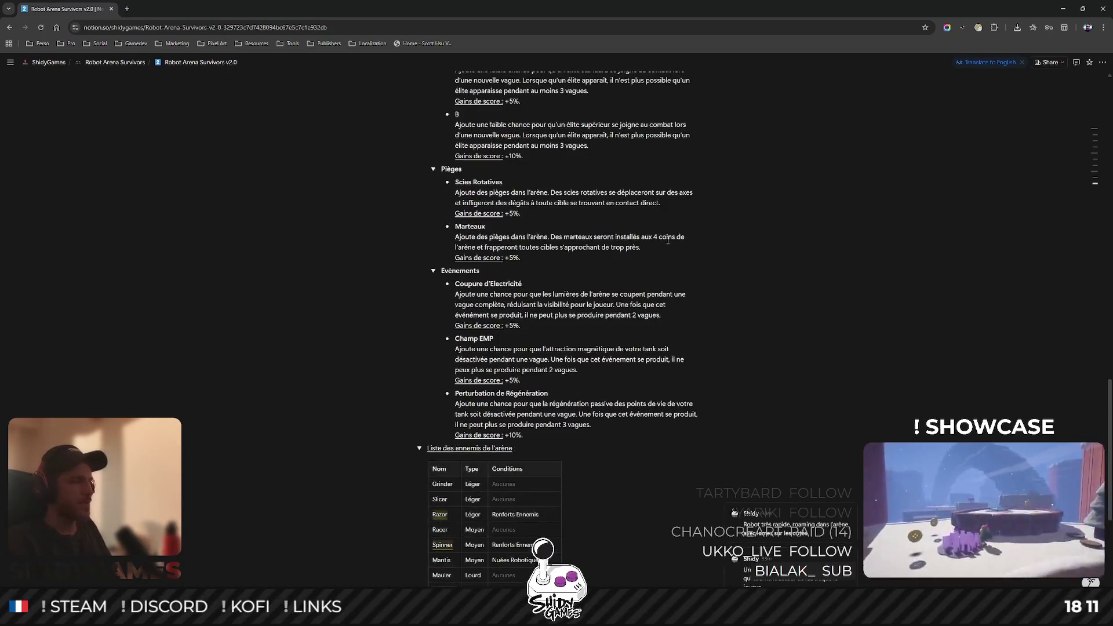
pyautogui.scroll(-1, 662, 242)
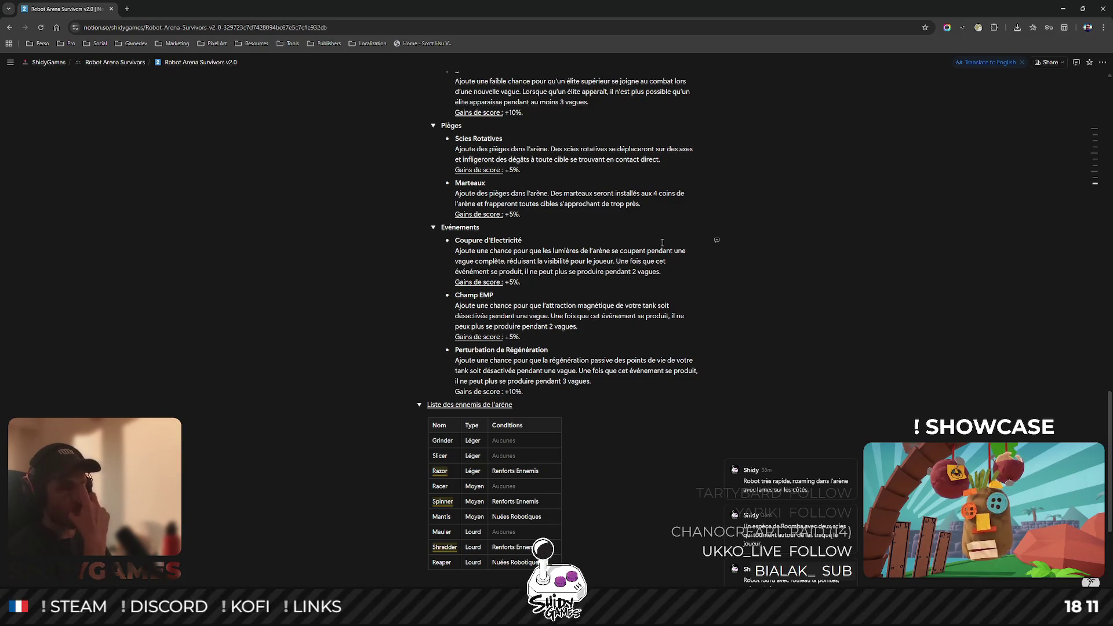
# - Replace the 'Champ EMP' heading with 'Impulsion Electro Magnétique'
pyautogui.doubleClick(473, 294)
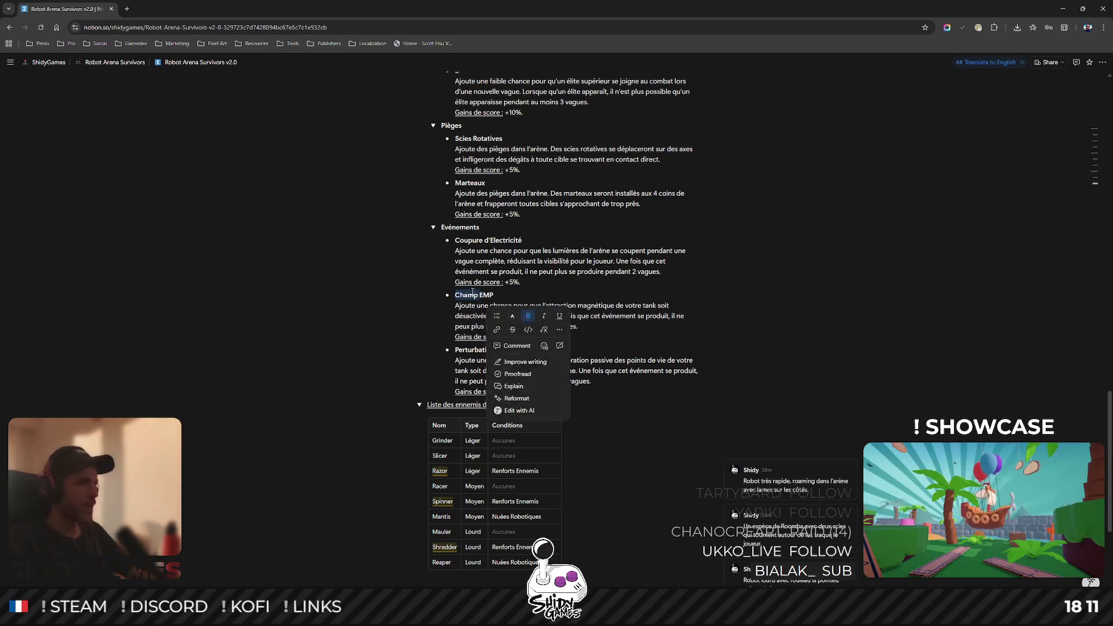
pyautogui.write('Impulsion')
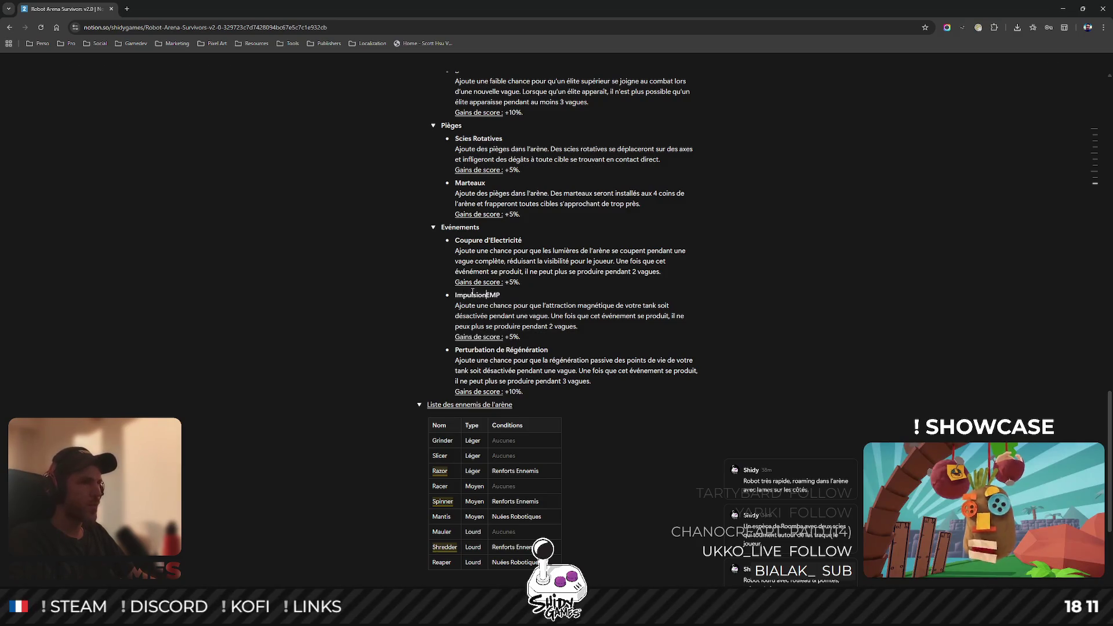
pyautogui.write(' Electro')
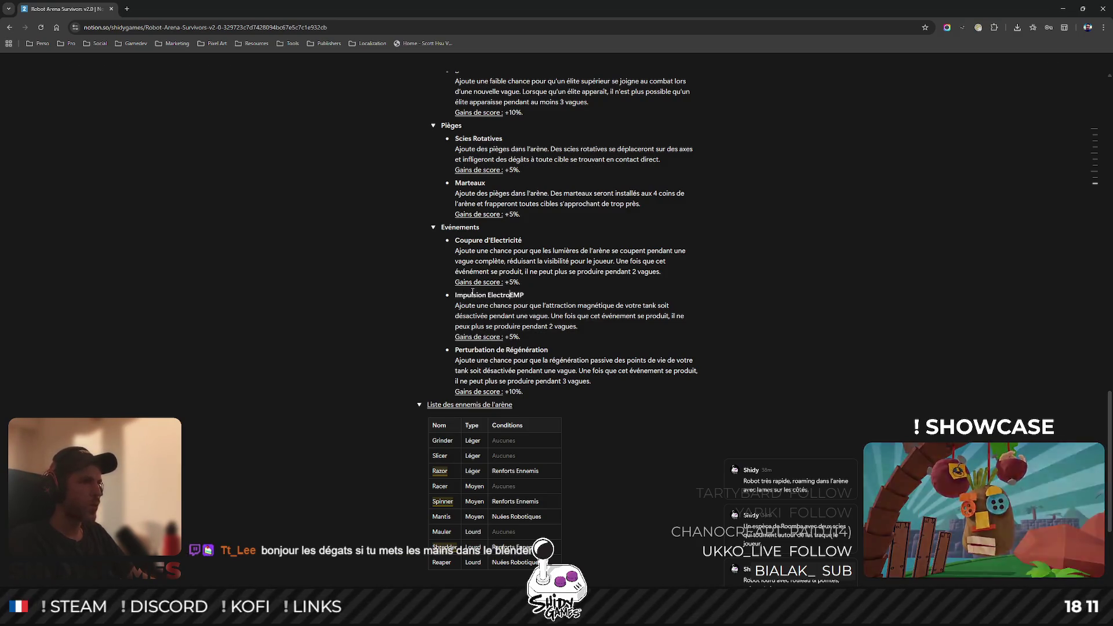
pyautogui.write(' Magnétique')
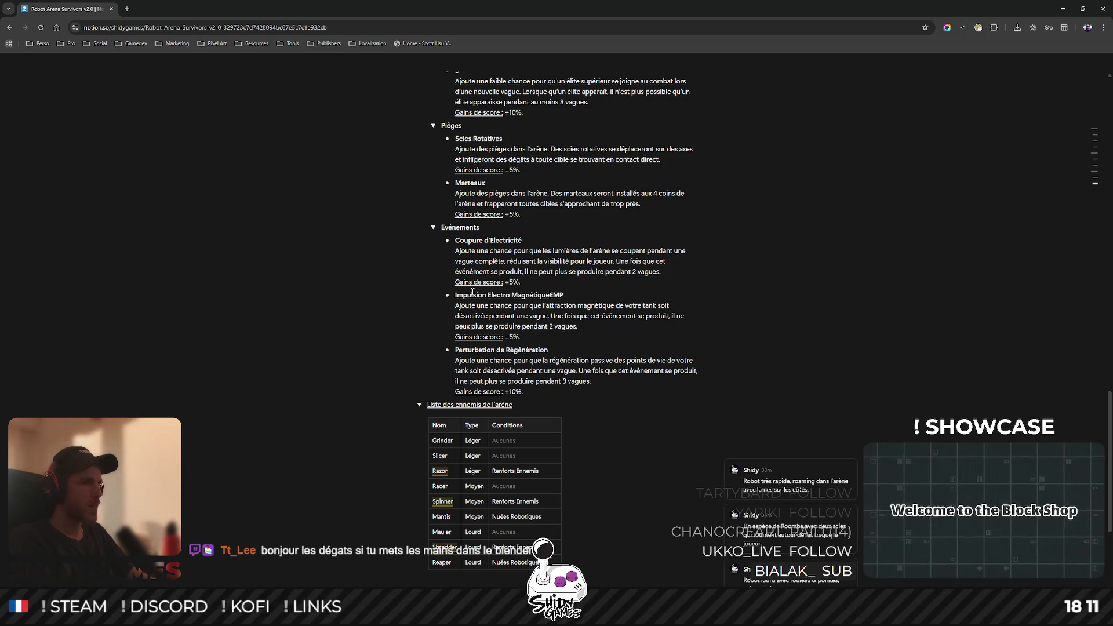
pyautogui.press('Delete')
pyautogui.press('Delete')
pyautogui.press('Delete')
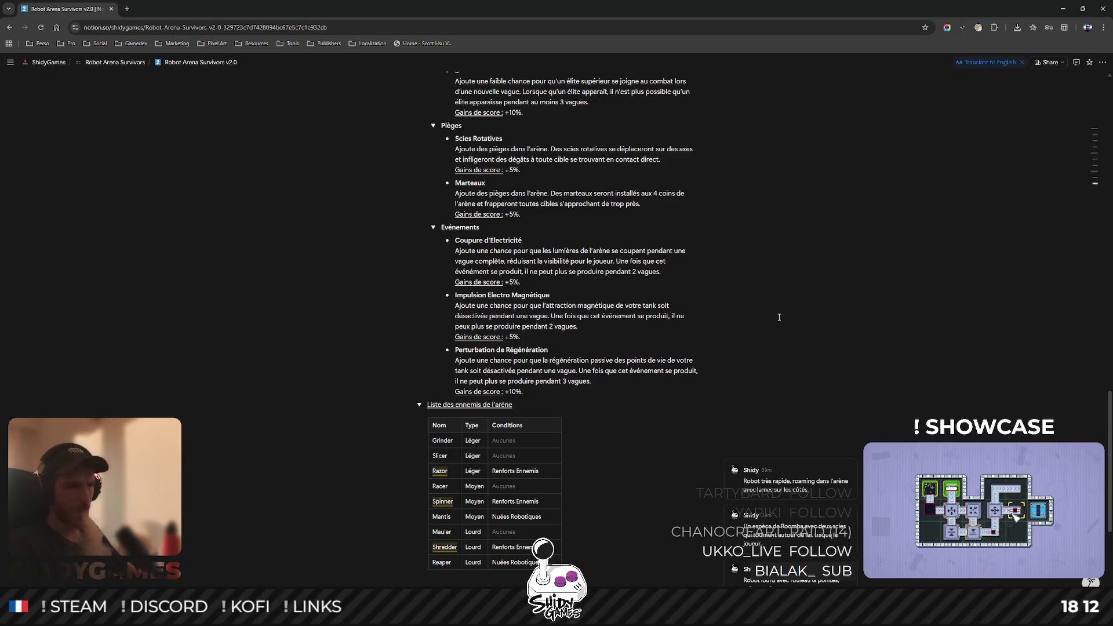
# - Create an empty bullet after Marteaux's '+5%.' line in Pièges, then switch to Blender
pyautogui.scroll(4, 633, 282)
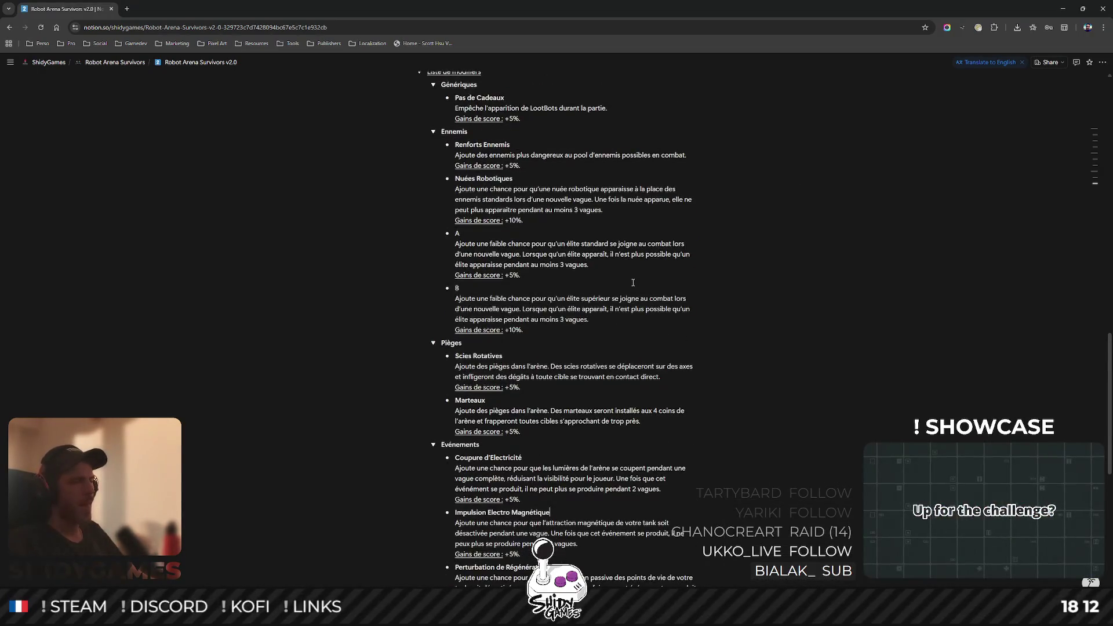
pyautogui.scroll(-4, 633, 282)
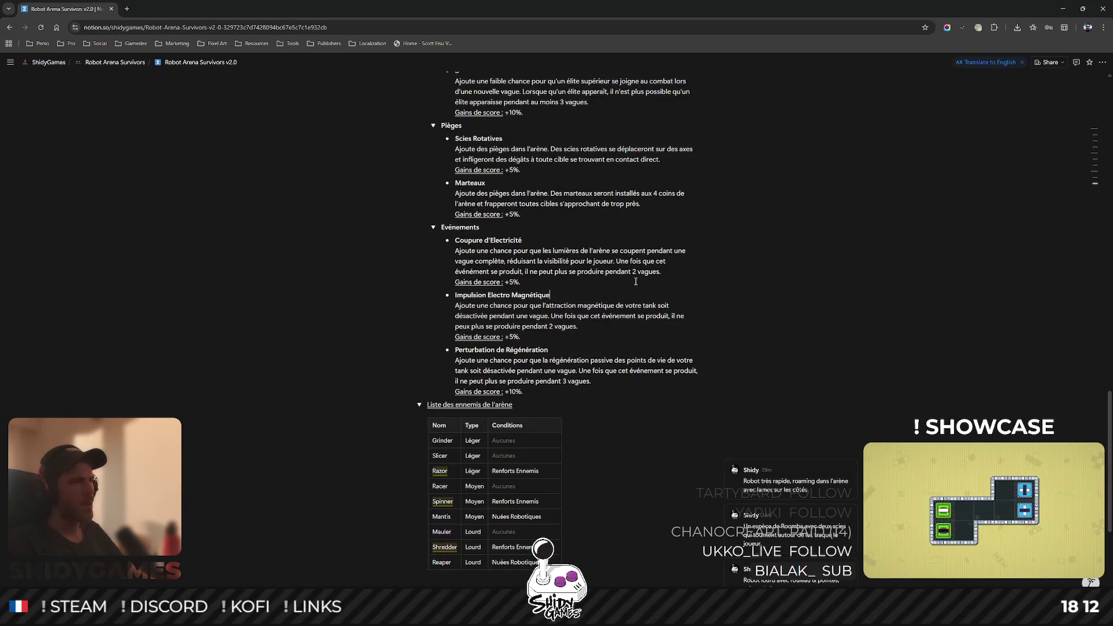
pyautogui.scroll(1, 636, 282)
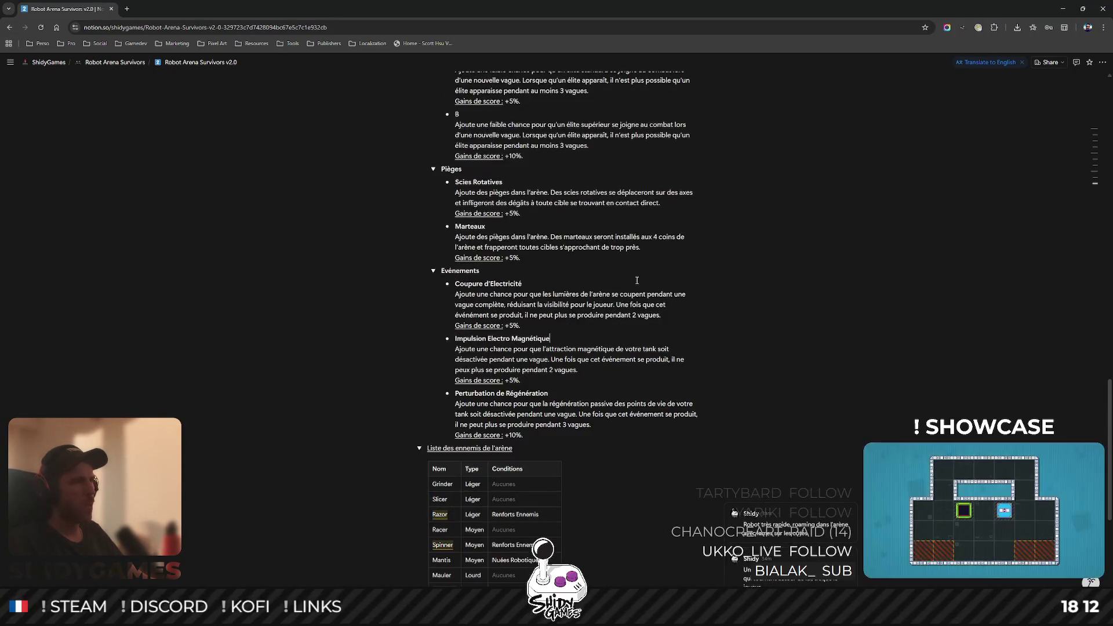
pyautogui.scroll(2, 636, 281)
pyautogui.click(544, 341)
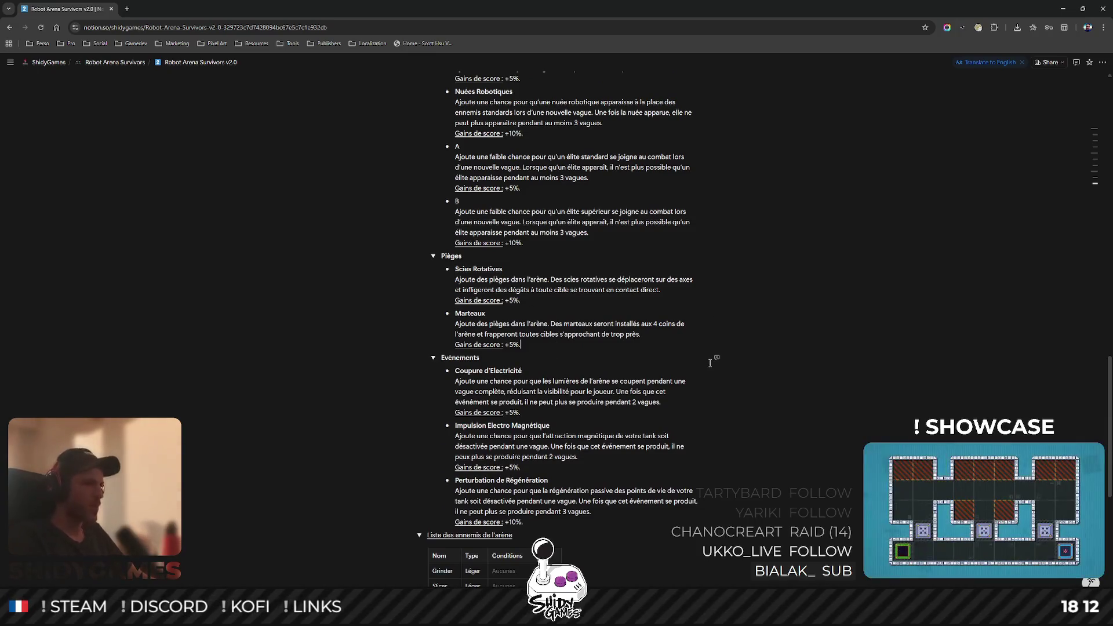
pyautogui.press('Return')
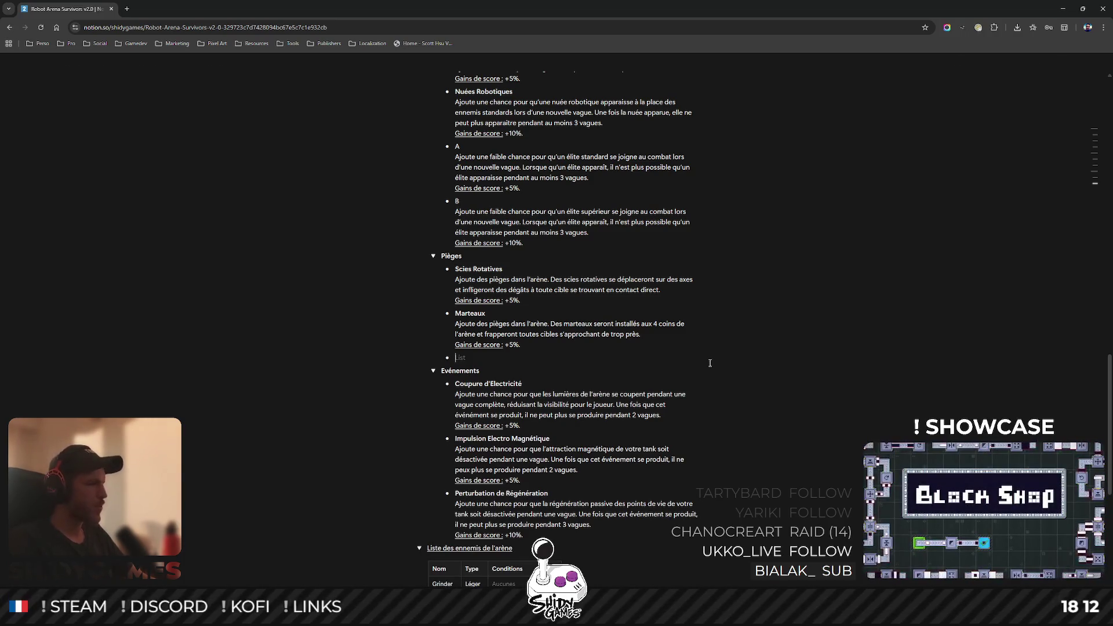
pyautogui.hotkey('alt', 'Tab')
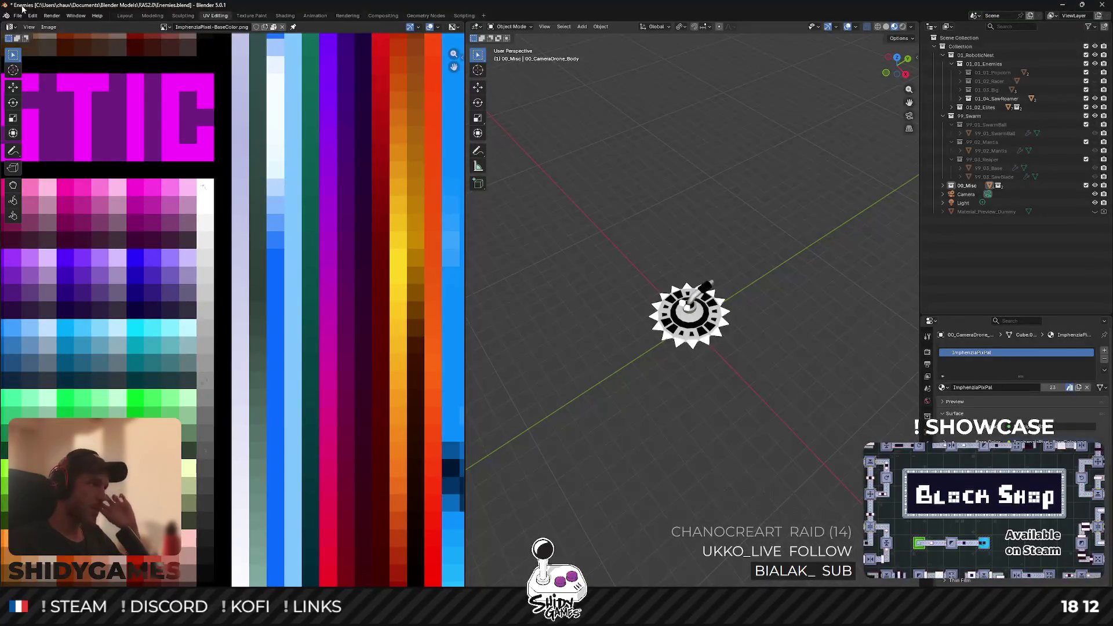
# - Open the recent Arenas.blend file in Blender without saving Enemies.blend
pyautogui.click(17, 15)
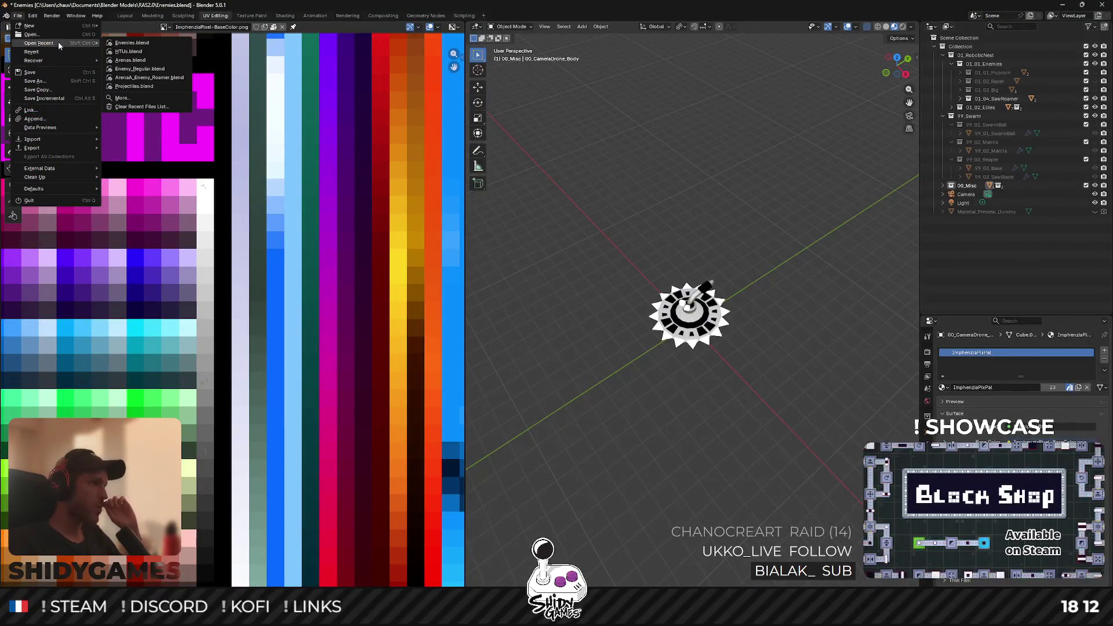
pyautogui.click(139, 61)
pyautogui.click(514, 320)
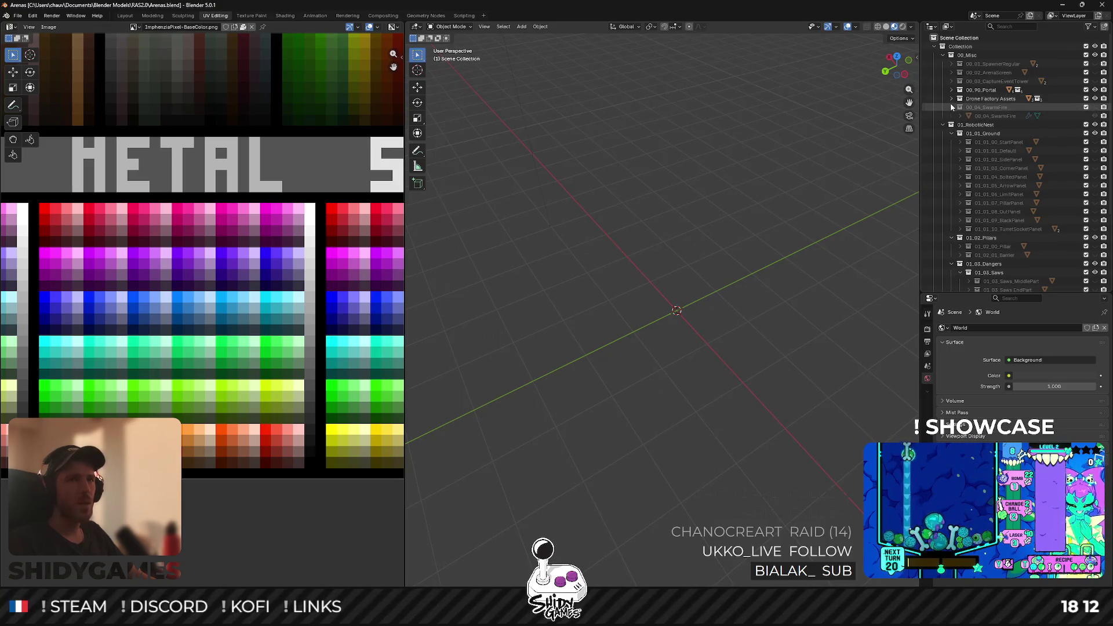
# - Browse the Outliner: toggle SwarmFire, peek into ArenaAbilities and 99_StrategicDrops, select StrategicCrate
pyautogui.click(1085, 107)
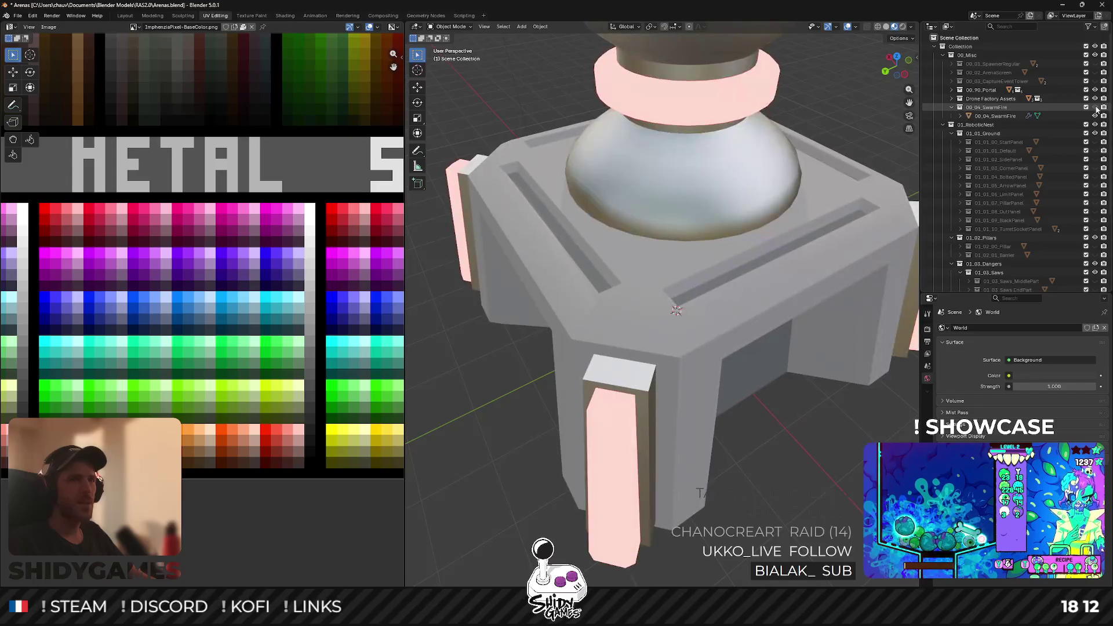
pyautogui.scroll(8, 696, 190)
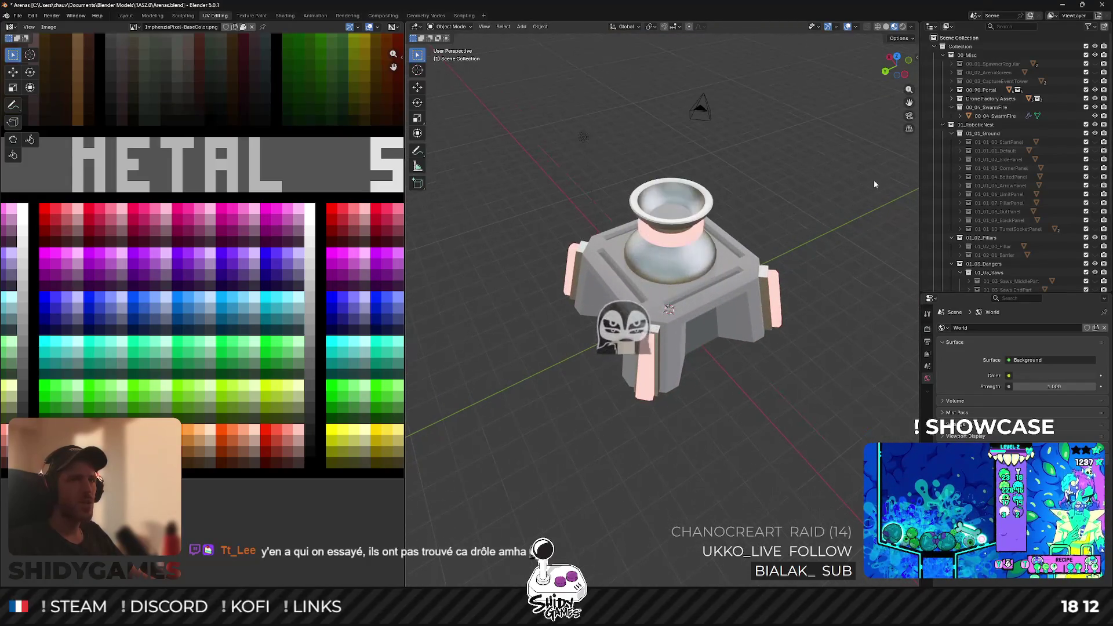
pyautogui.click(1095, 107)
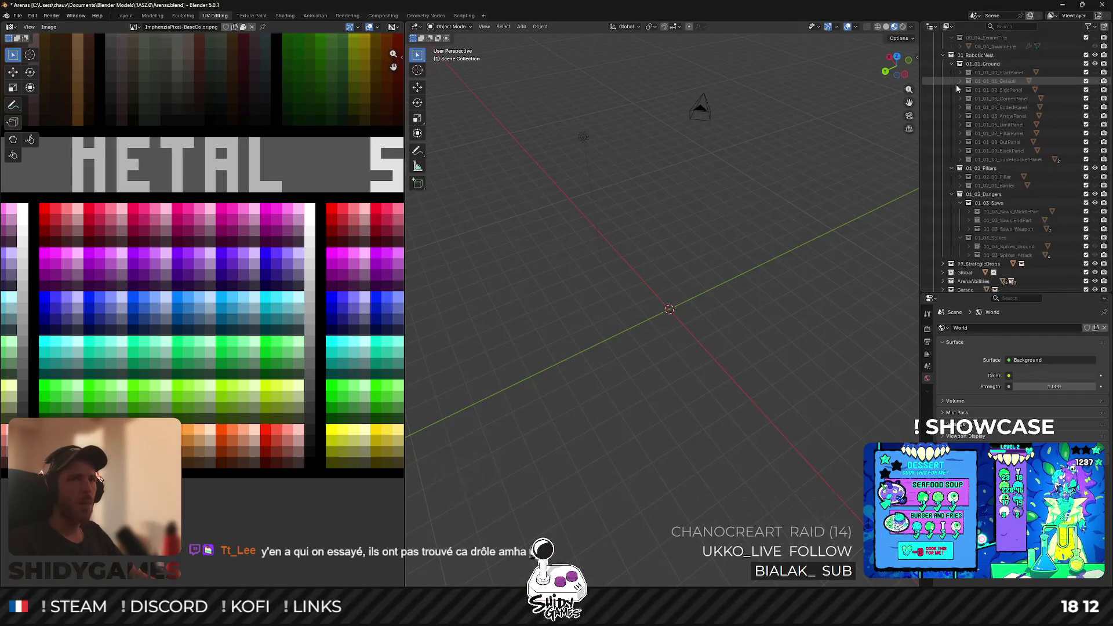
pyautogui.scroll(-4, 946, 234)
pyautogui.click(943, 248)
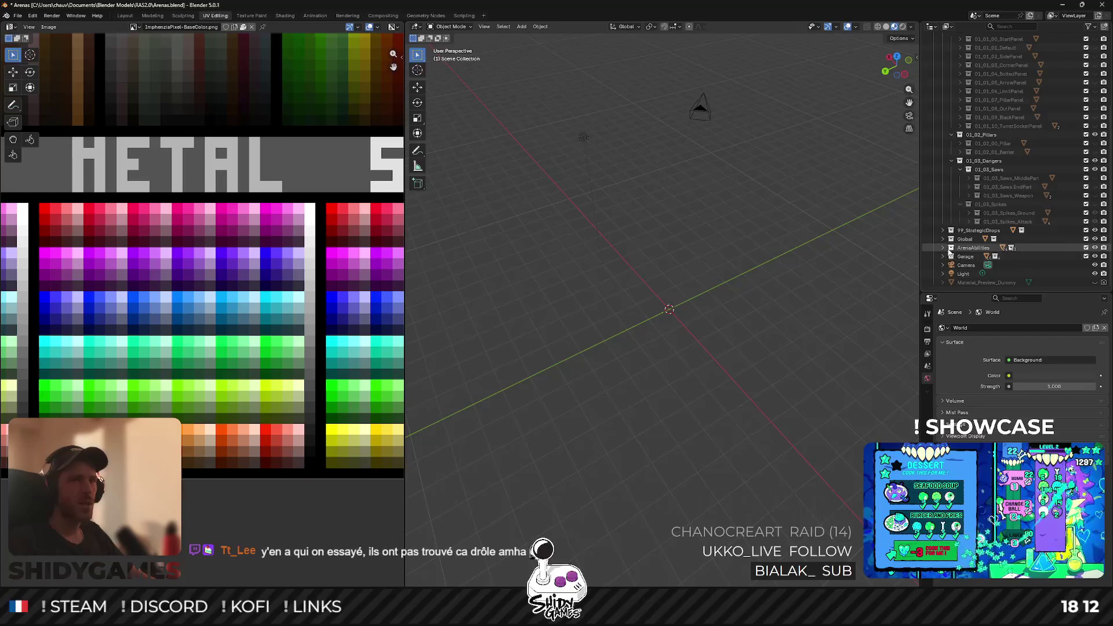
pyautogui.click(944, 248)
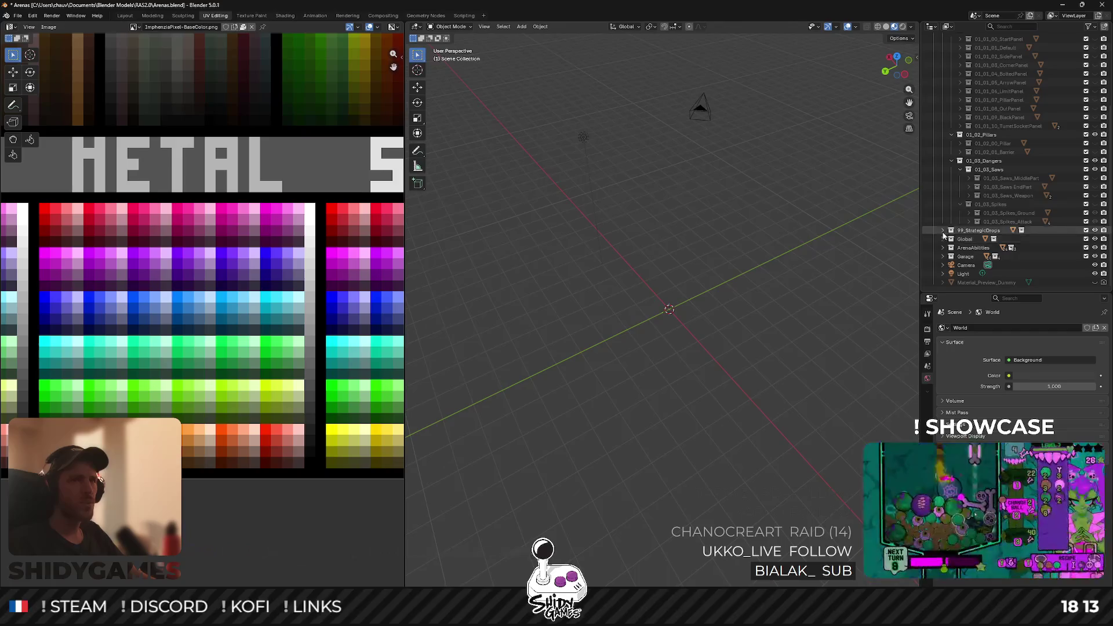
pyautogui.click(944, 231)
pyautogui.click(943, 238)
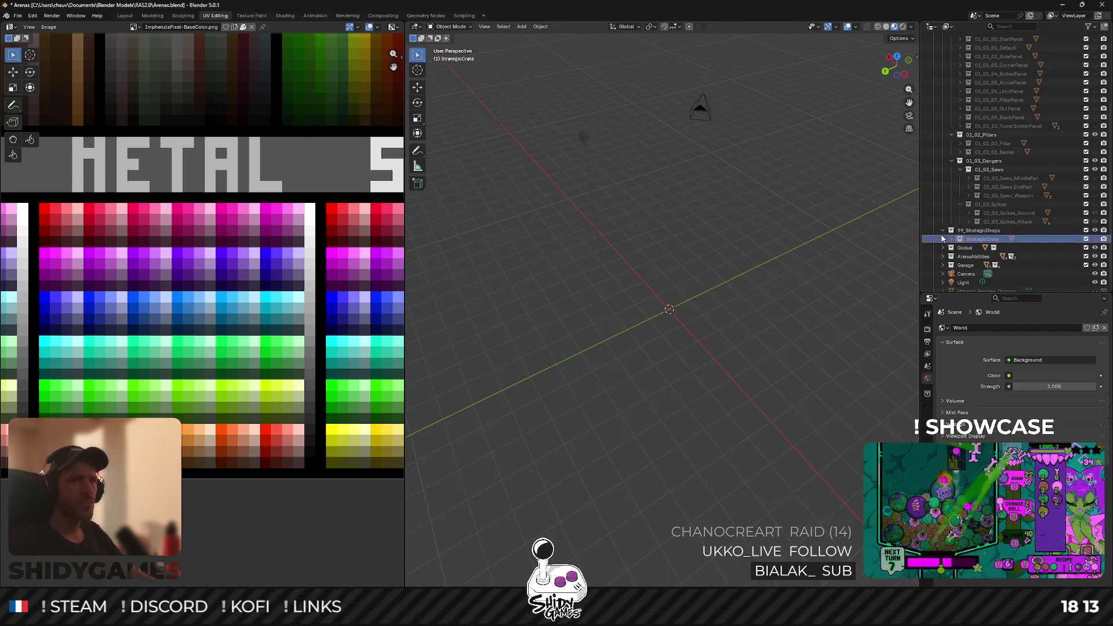
pyautogui.click(943, 232)
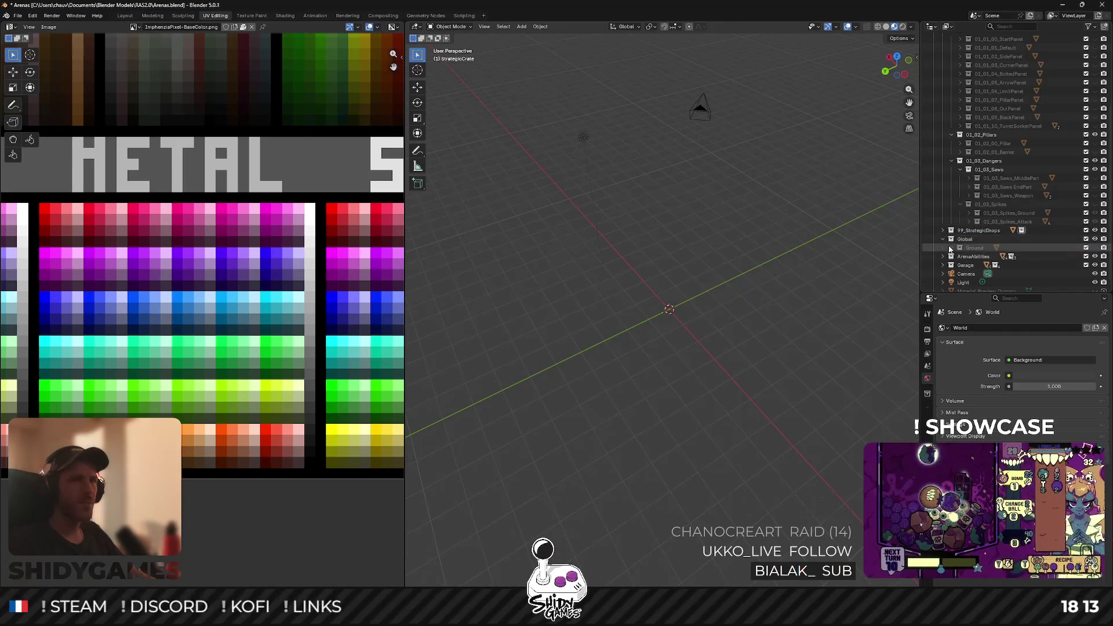
pyautogui.scroll(5, 943, 237)
pyautogui.scroll(-3, 943, 238)
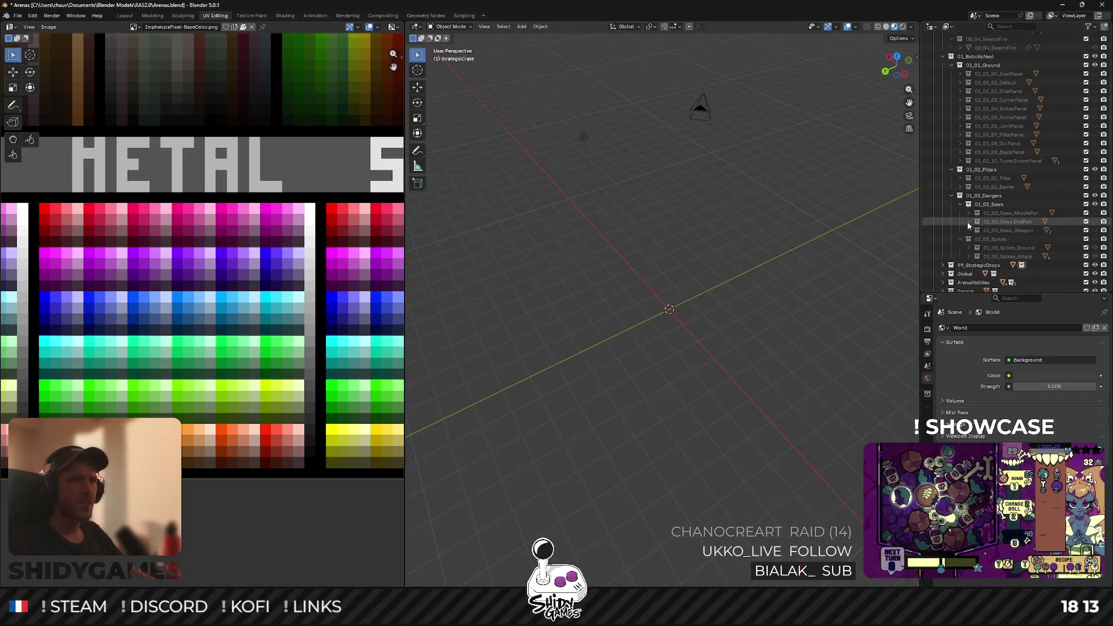
# - Expand 01_03_Spikes, make it visible, and orbit to view the four spike pads
pyautogui.click(960, 204)
pyautogui.click(960, 213)
pyautogui.click(983, 213)
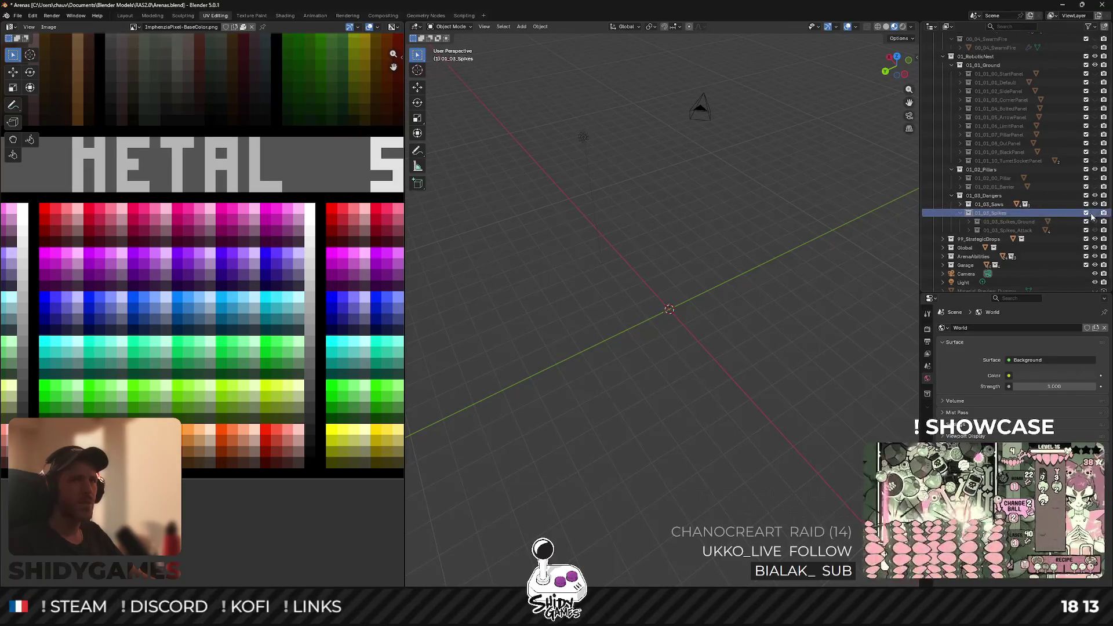
pyautogui.click(1094, 213)
pyautogui.scroll(2, 769, 330)
pyautogui.moveTo(769, 331)
pyautogui.mouseDown()
pyautogui.moveTo(782, 273)
pyautogui.moveTo(765, 313)
pyautogui.moveTo(710, 335)
pyautogui.moveTo(774, 308)
pyautogui.moveTo(772, 332)
pyautogui.mouseUp()
# - Add 'Pieux' as a third trap entry under Pièges with a description line below
pyautogui.hotkey('alt', 'Tab')
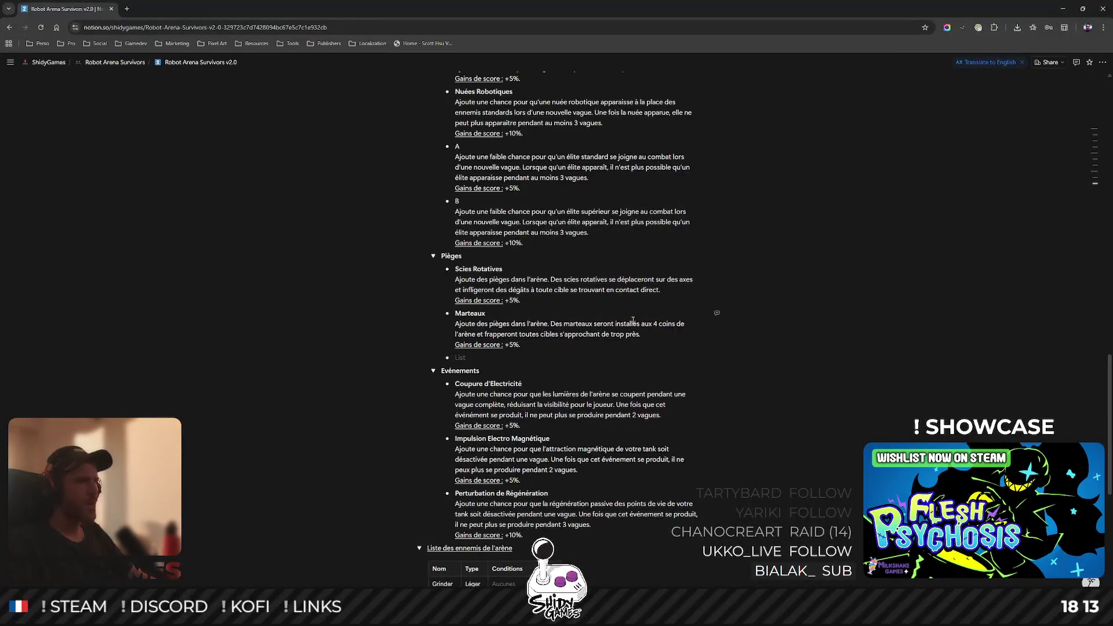
pyautogui.write('Pieux')
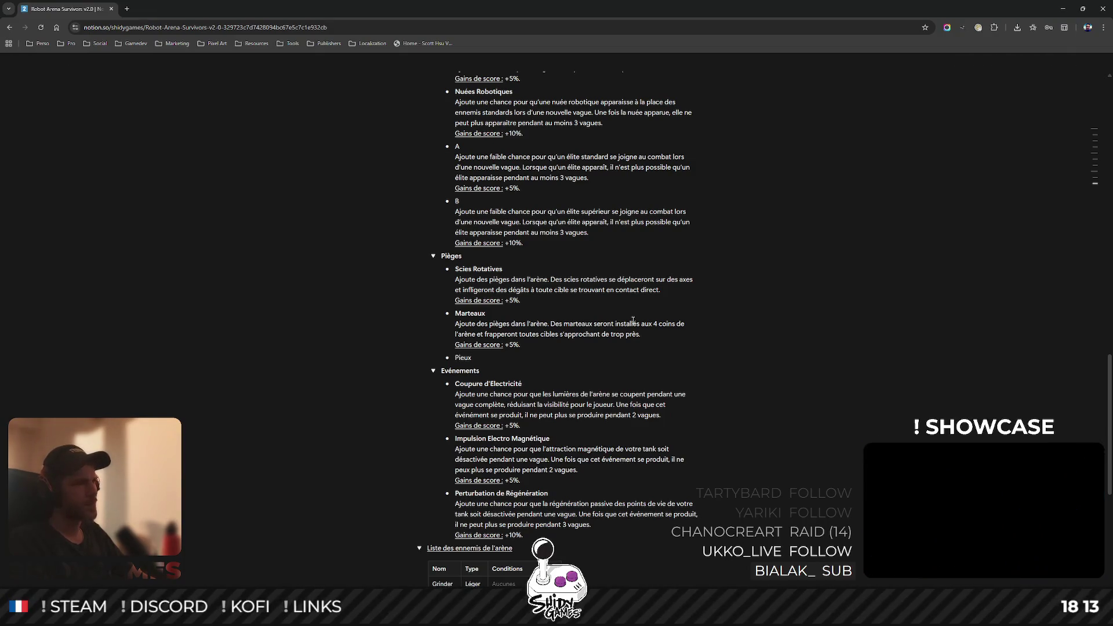
pyautogui.hotkey('shift', 'Return')
# - Describe Pieux as spikes rising from the ground when a target passes, then start the score-gain line
pyautogui.write('Aj')
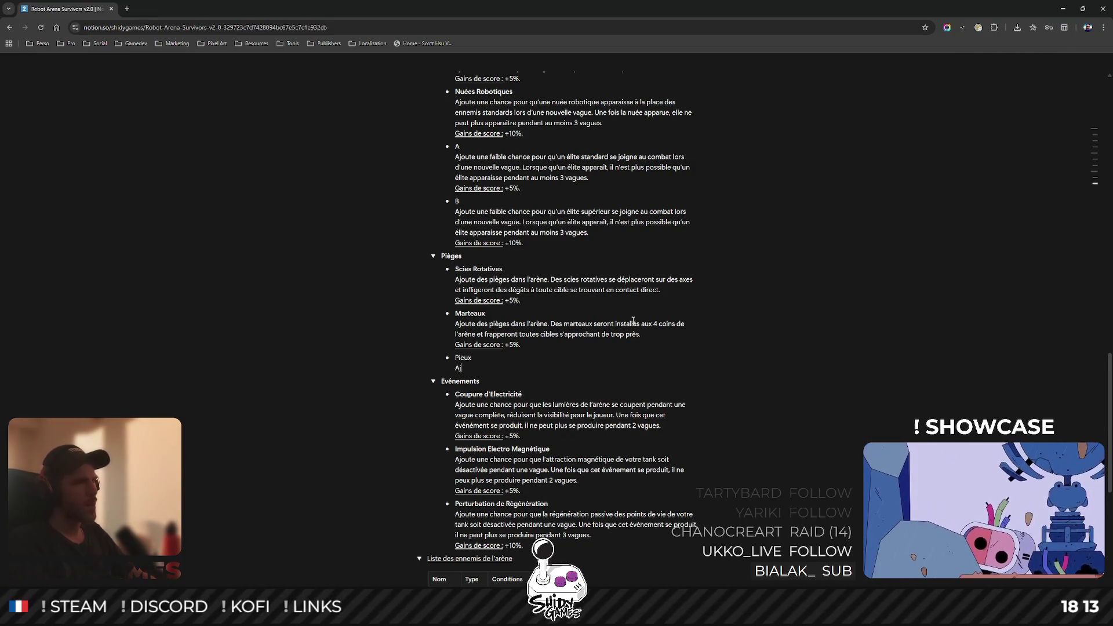
pyautogui.write("oute des pièges dans l'aè")
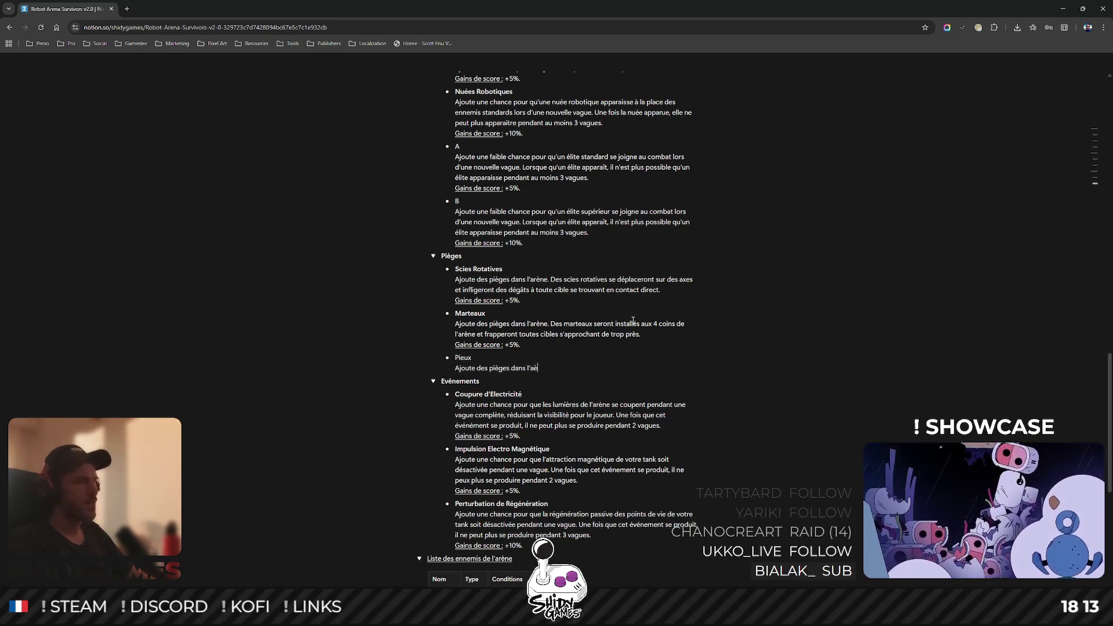
pyautogui.write('ne. Des pi')
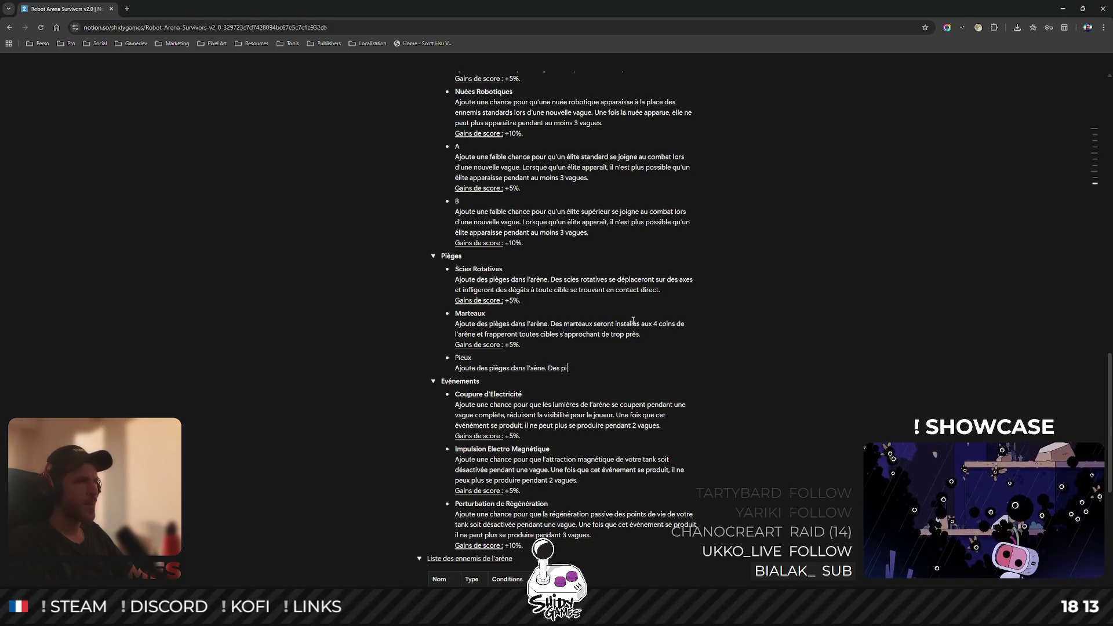
pyautogui.write('eux sorti')
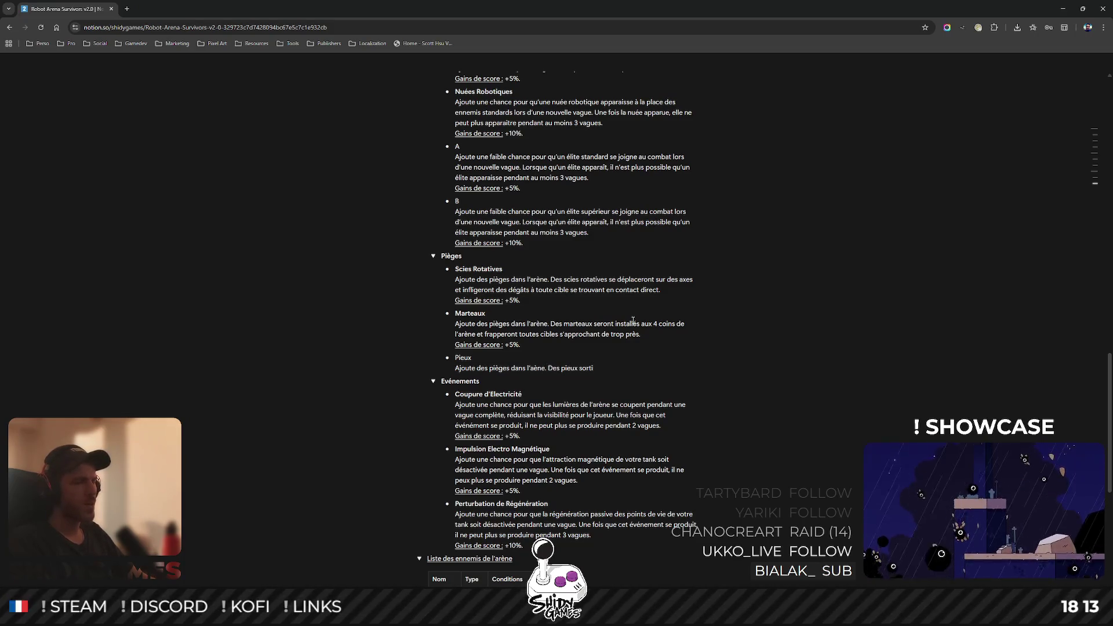
pyautogui.hotkey('ctrl', 'BackSpace')
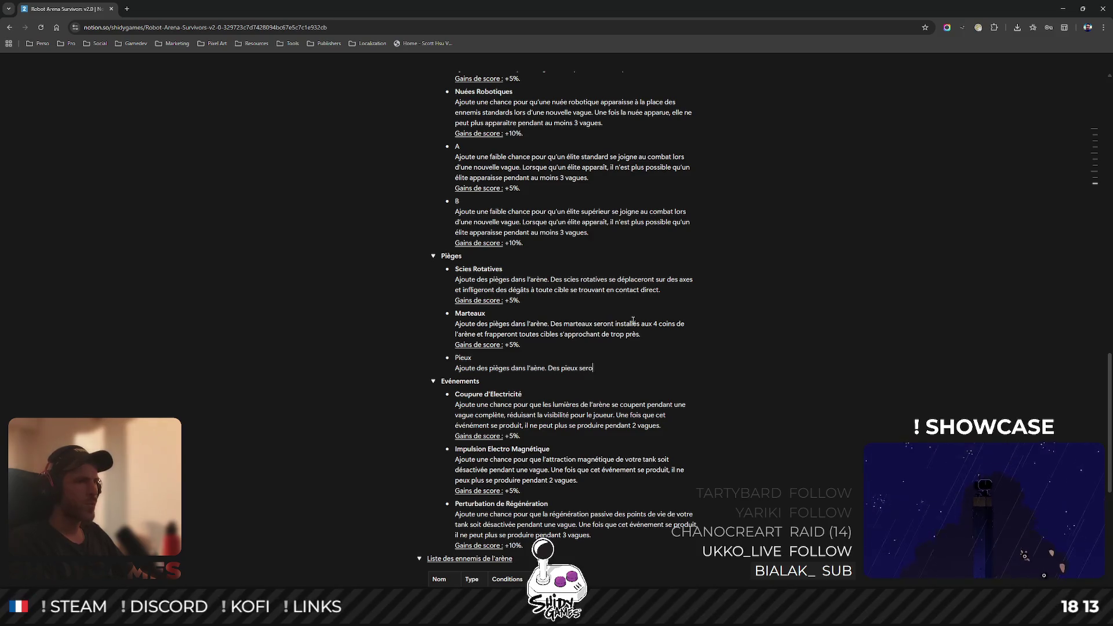
pyautogui.write('nt installés dan')
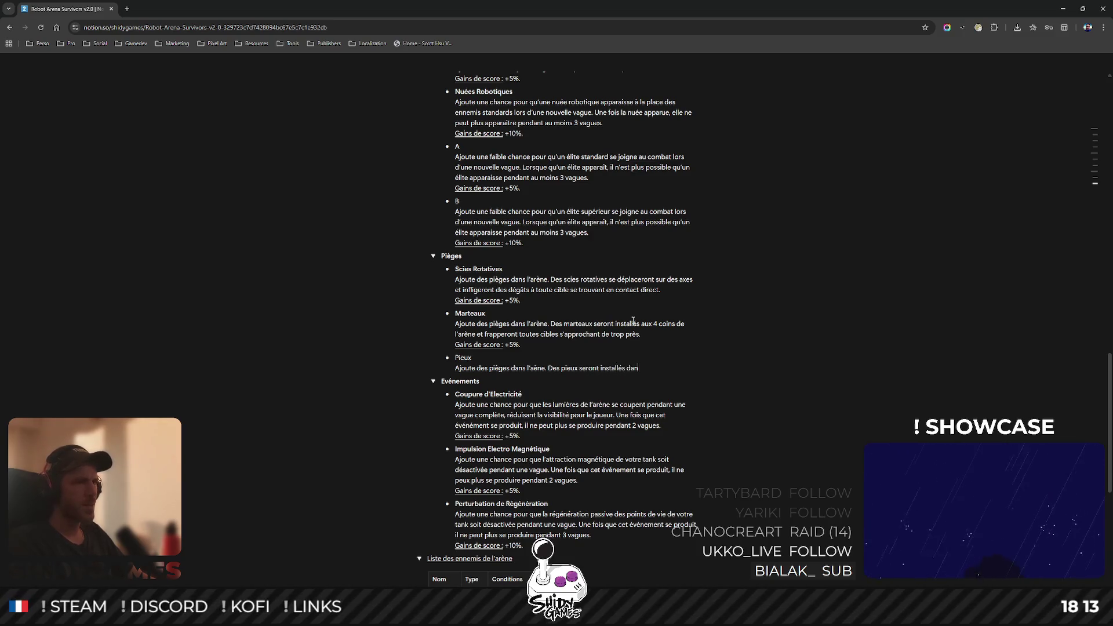
pyautogui.press('BackSpace')
pyautogui.press('BackSpace')
pyautogui.press('BackSpace')
pyautogui.write('et sor')
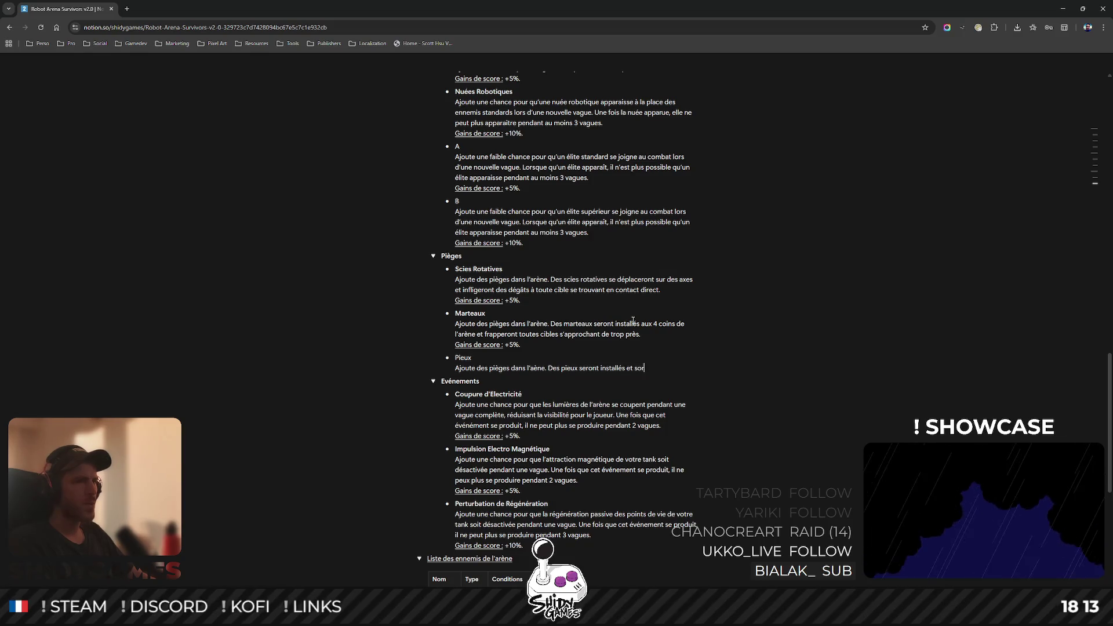
pyautogui.write('tiront du ')
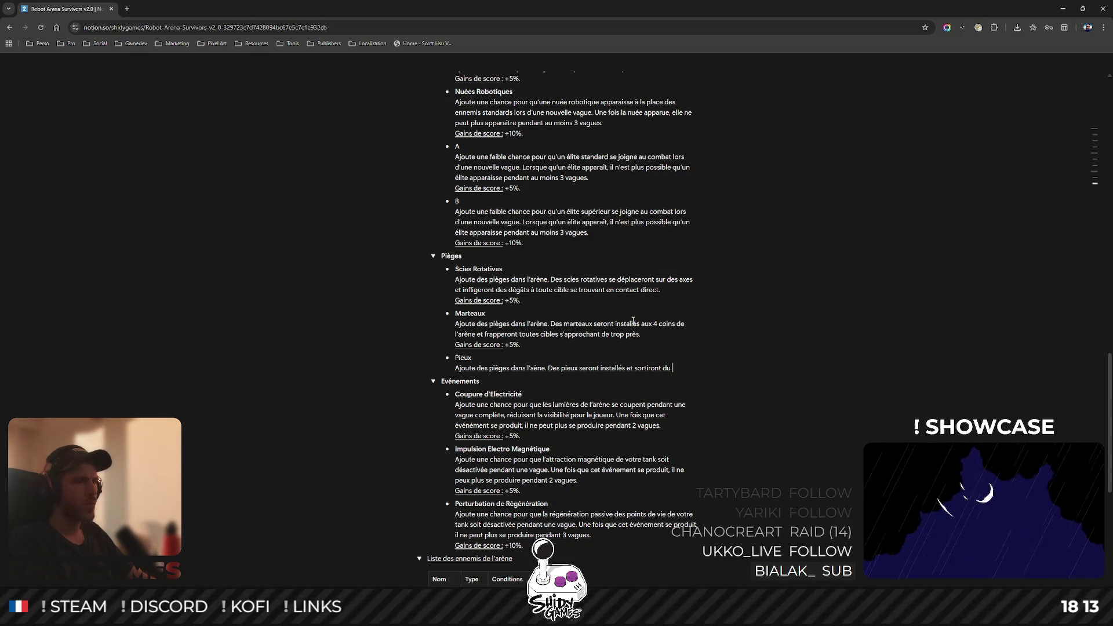
pyautogui.write('sol réguli')
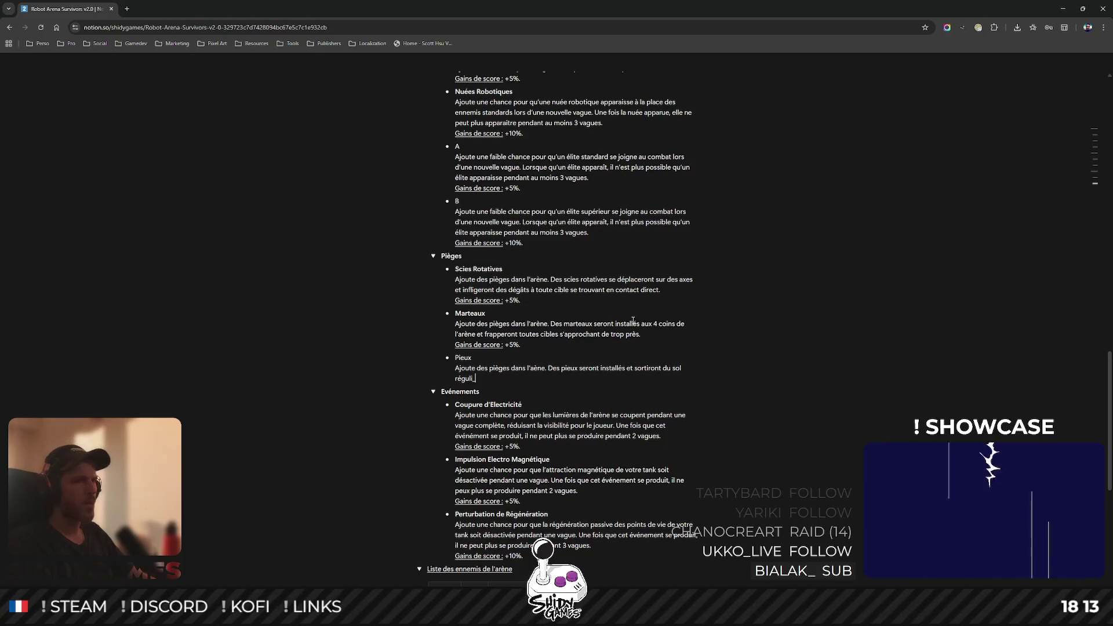
pyautogui.press('BackSpace')
pyautogui.press('BackSpace')
pyautogui.write('ièreme')
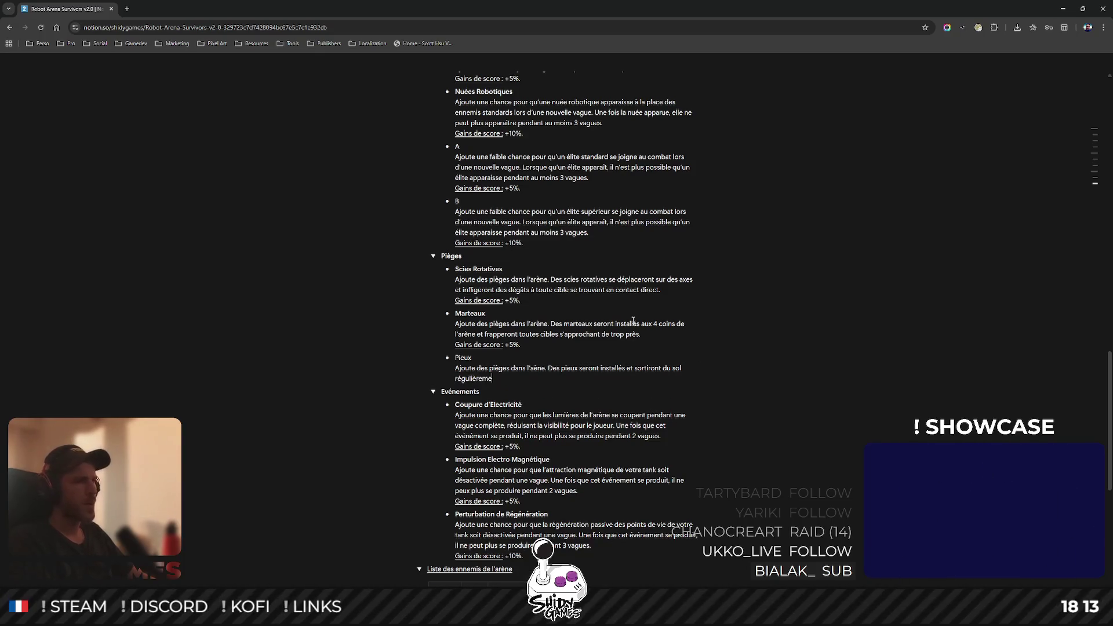
pyautogui.write('nt, infligeant')
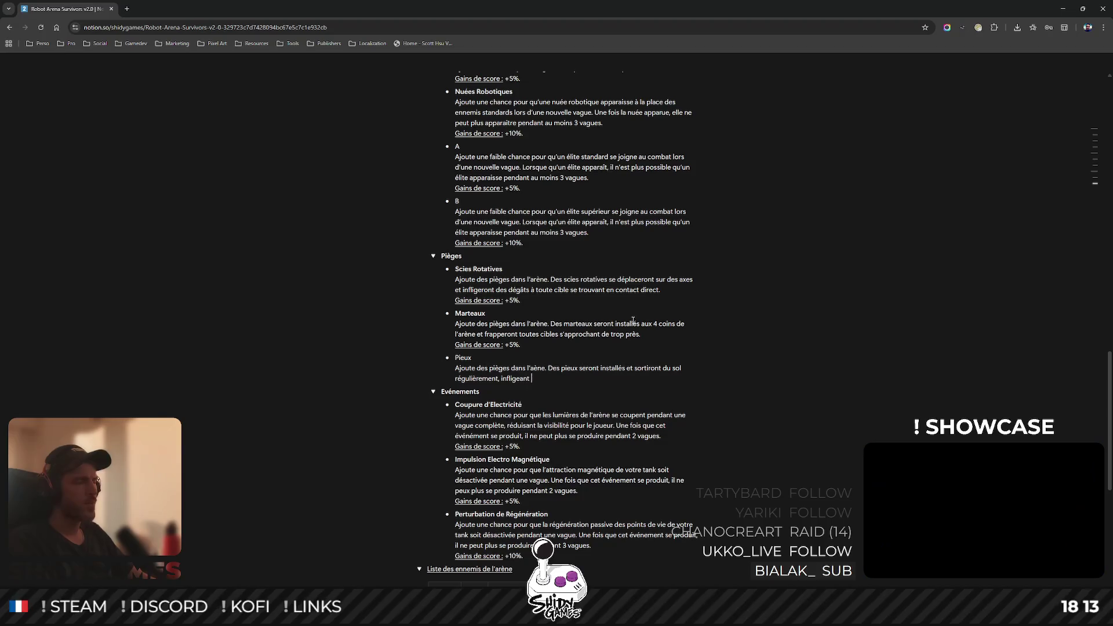
pyautogui.hotkey('ctrl', 'BackSpace')
pyautogui.hotkey('ctrl', 'BackSpace')
pyautogui.hotkey('ctrl', 'BackSpace')
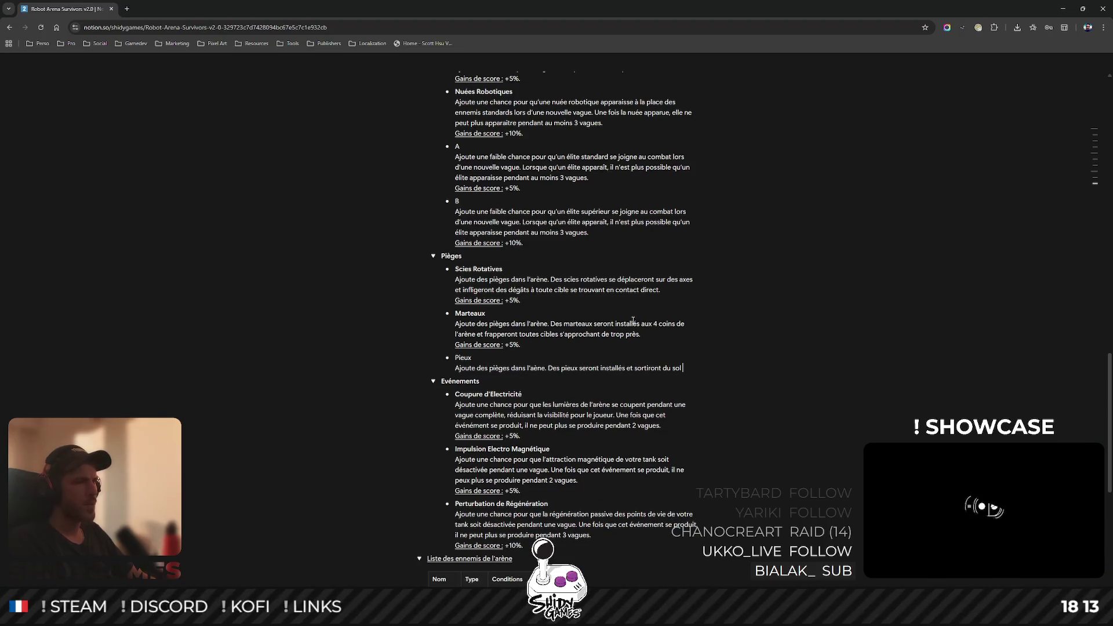
pyautogui.write("d,ès qu'une c")
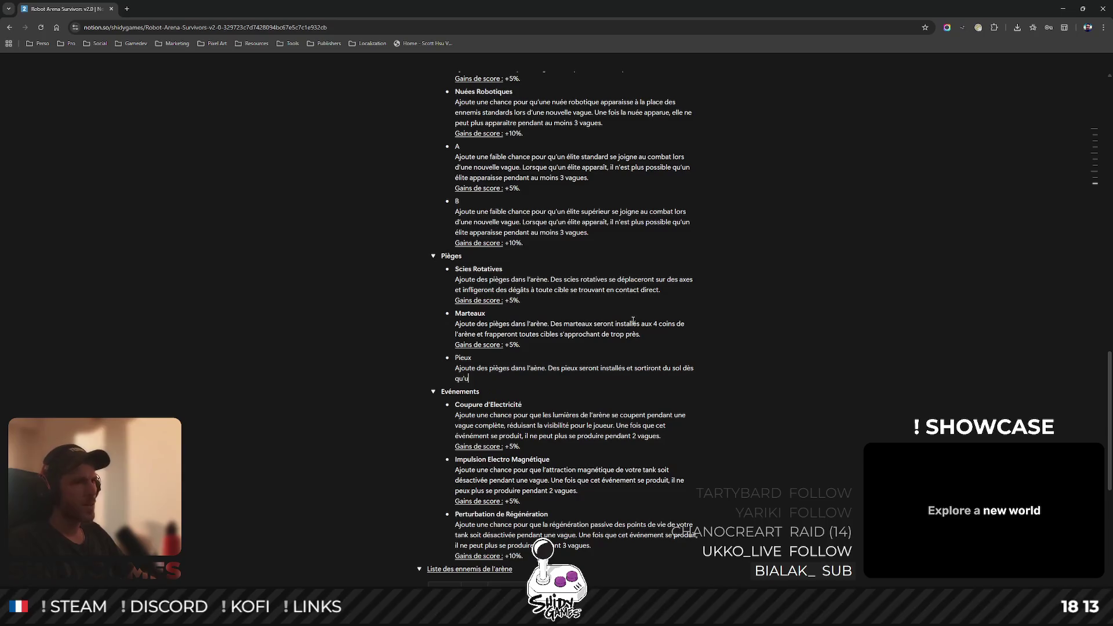
pyautogui.write('ible passe de')
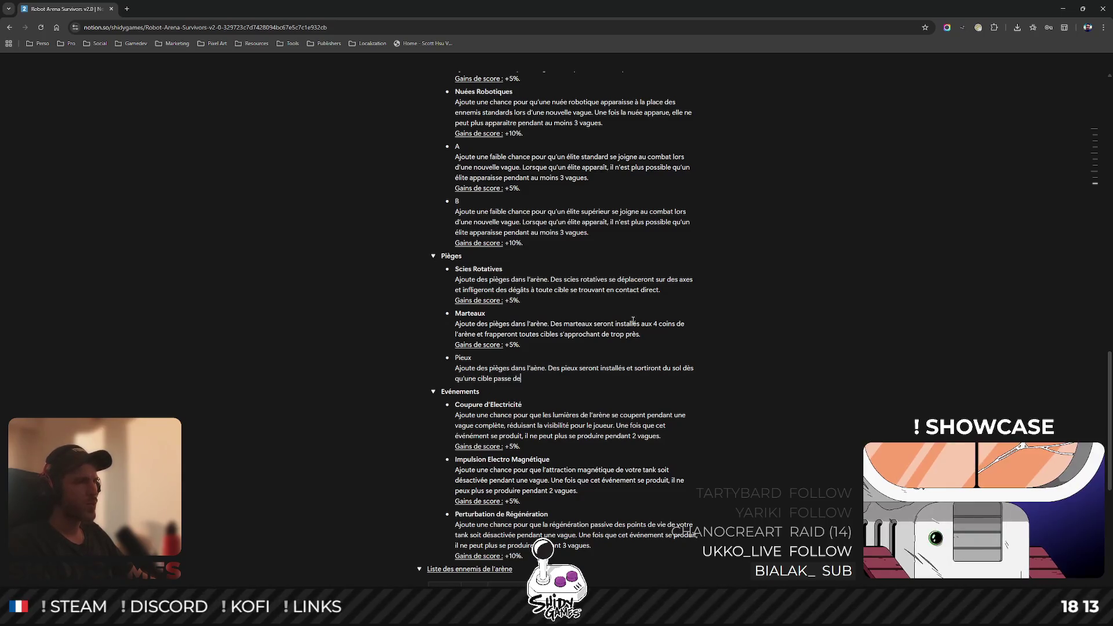
pyautogui.write('ssus, inf')
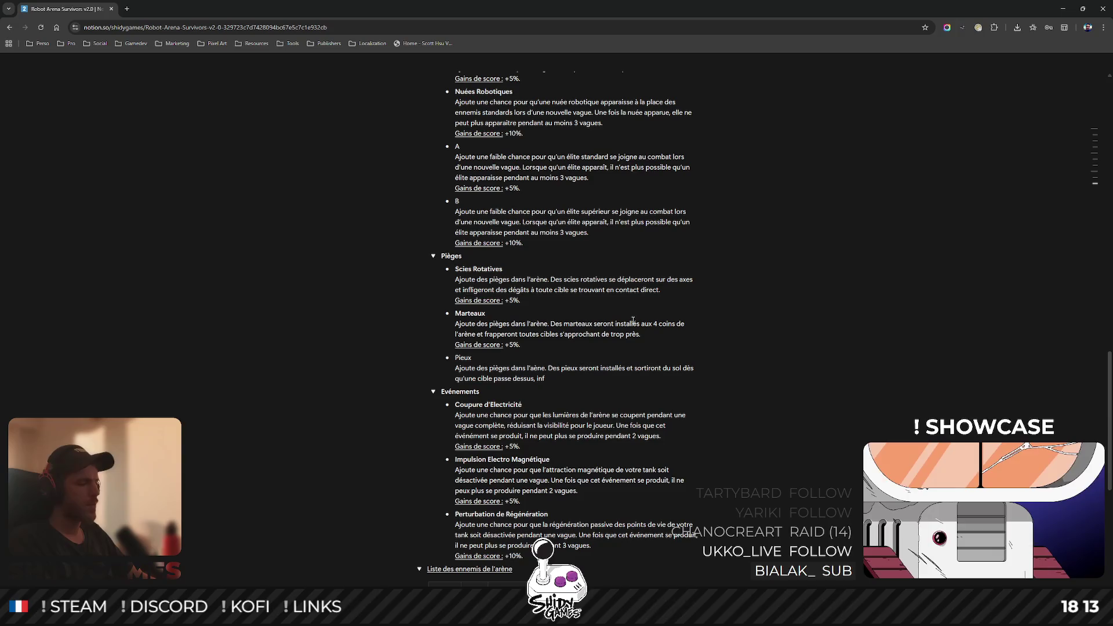
pyautogui.press('BackSpace')
pyautogui.press('BackSpace')
pyautogui.press('BackSpace')
pyautogui.write('.')
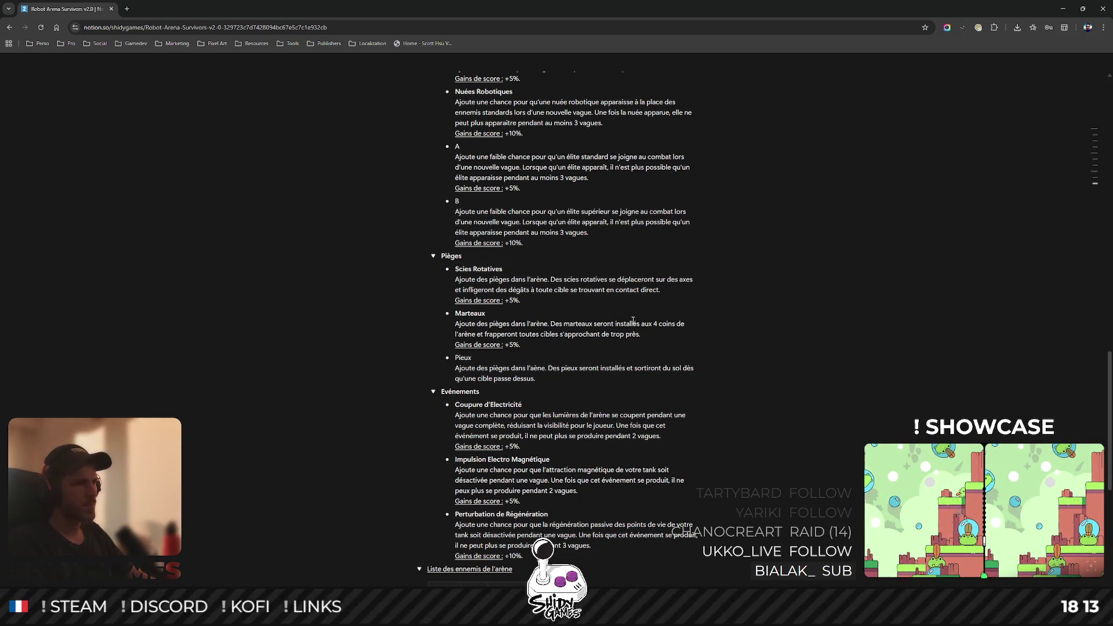
pyautogui.hotkey('shift', 'Return')
pyautogui.write('G')
pyautogui.write(' score : +')
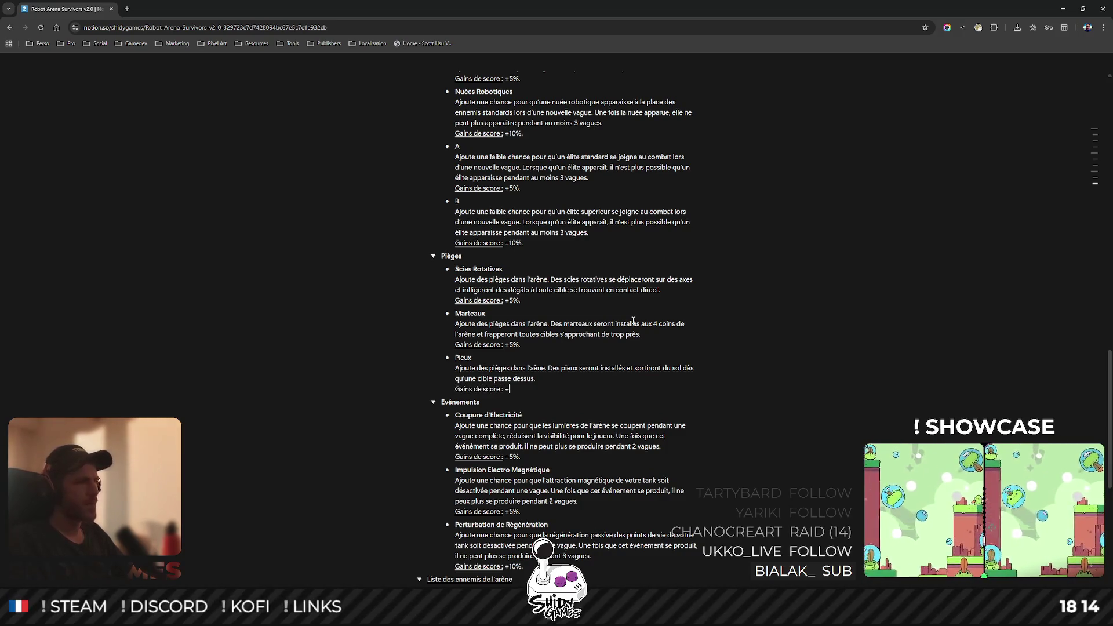
pyautogui.write('%.')
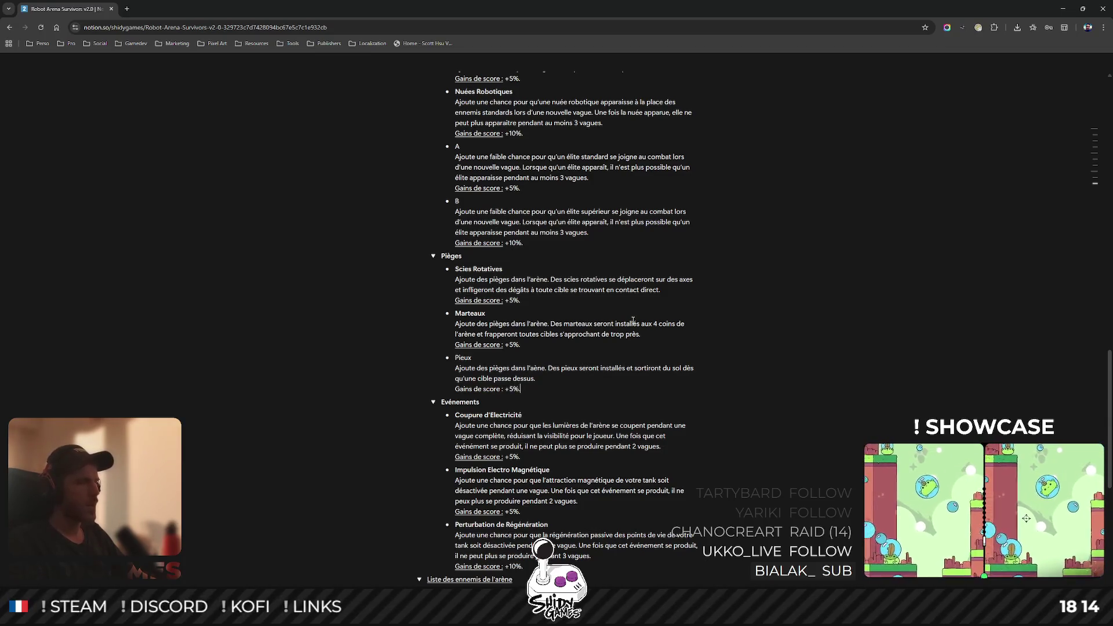
# - Underline the 'Gains de score :' label in the Pieux entry
pyautogui.press('Left')
pyautogui.press('Left')
pyautogui.press('Left')
pyautogui.hotkey('ctrl', 'shift', 'Left')
pyautogui.hotkey('ctrl', 'shift', 'Left')
pyautogui.hotkey('ctrl', 'shift', 'Left')
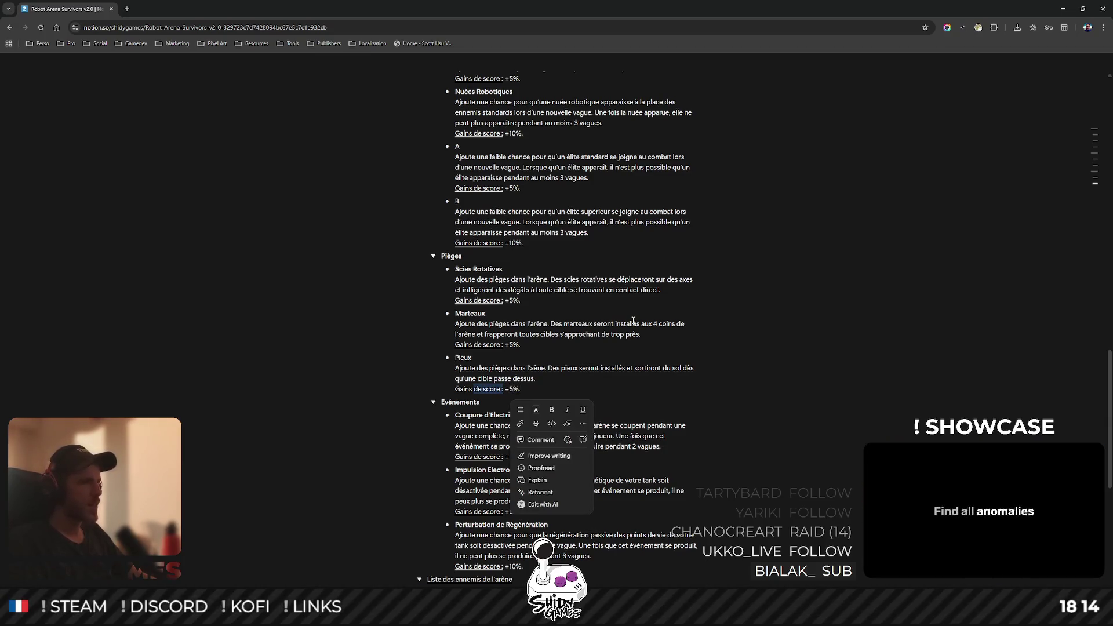
pyautogui.hotkey('ctrl', 'u')
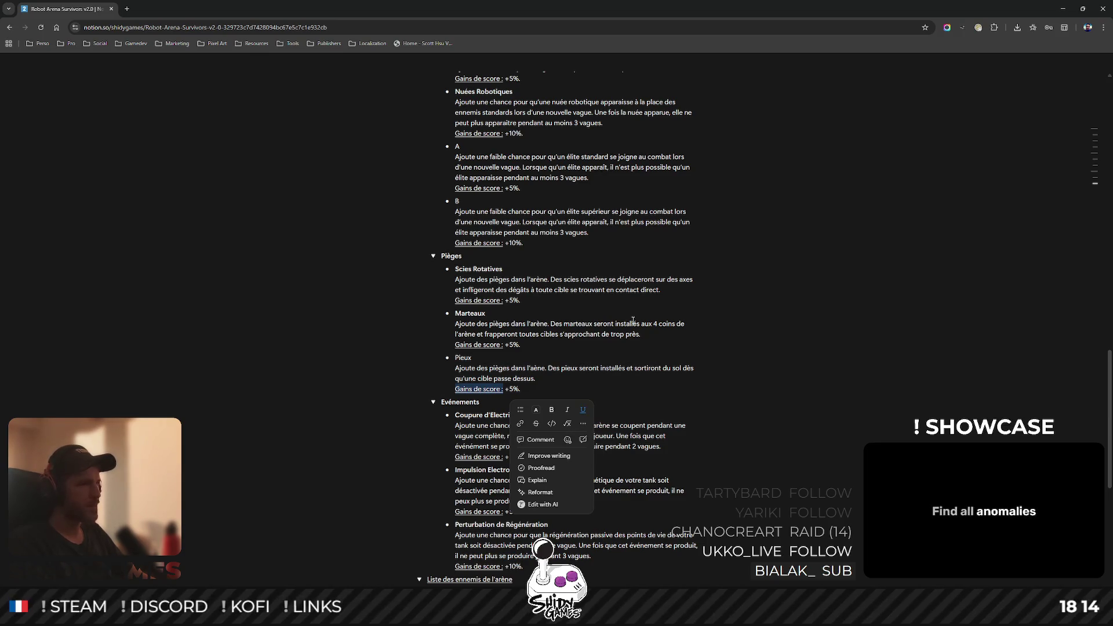
pyautogui.click(882, 309)
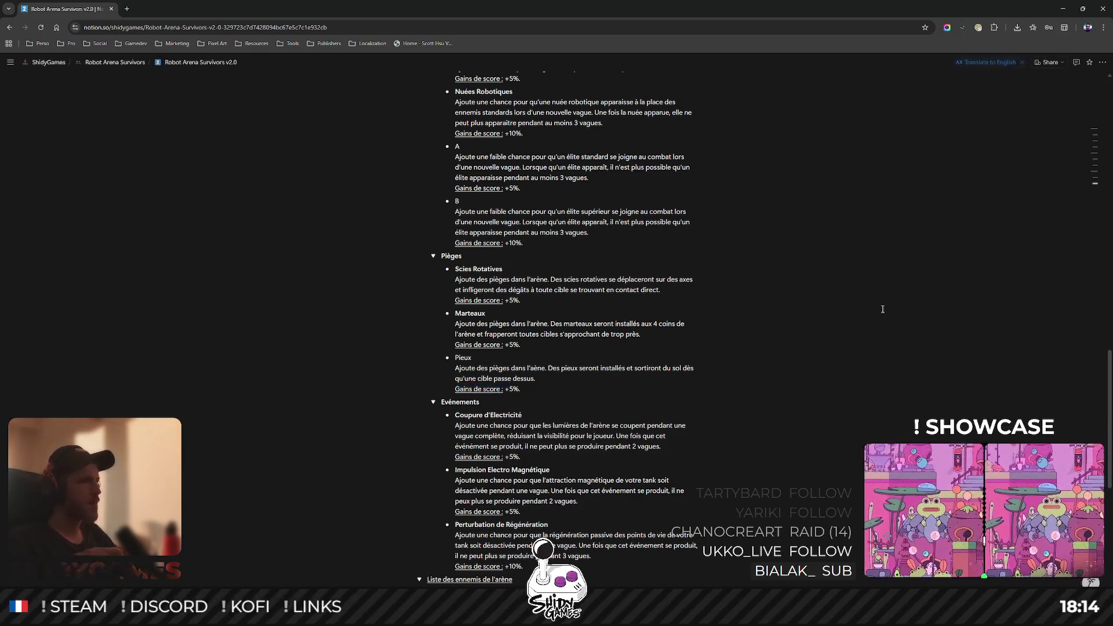
# - Make the Pieux title bold to match the other traps
pyautogui.doubleClick(463, 357)
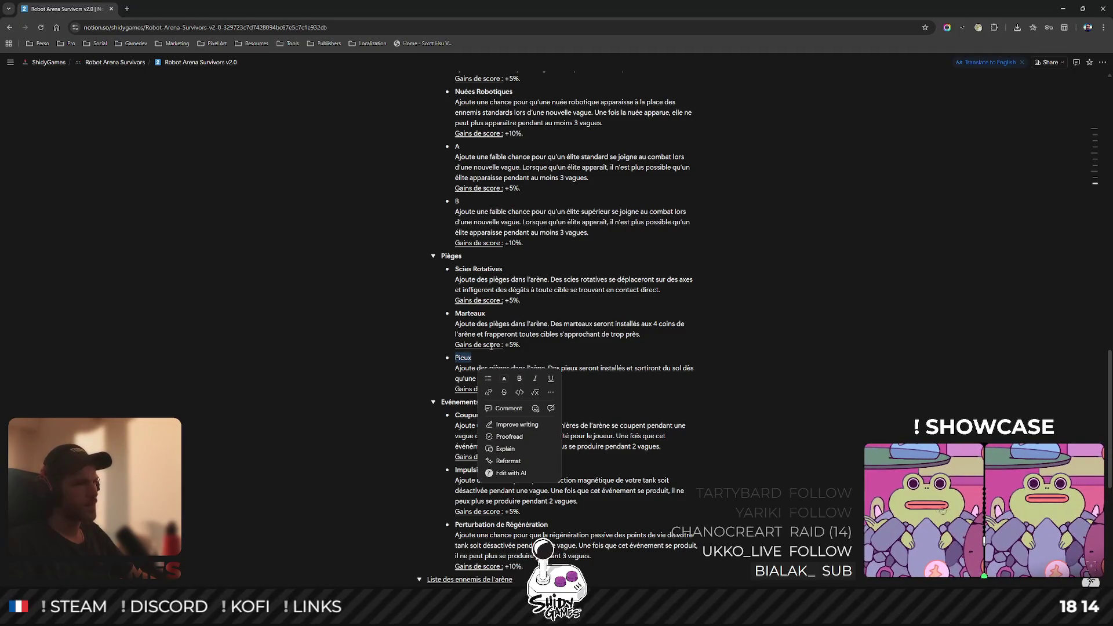
pyautogui.hotkey('ctrl', 'b')
pyautogui.click(884, 327)
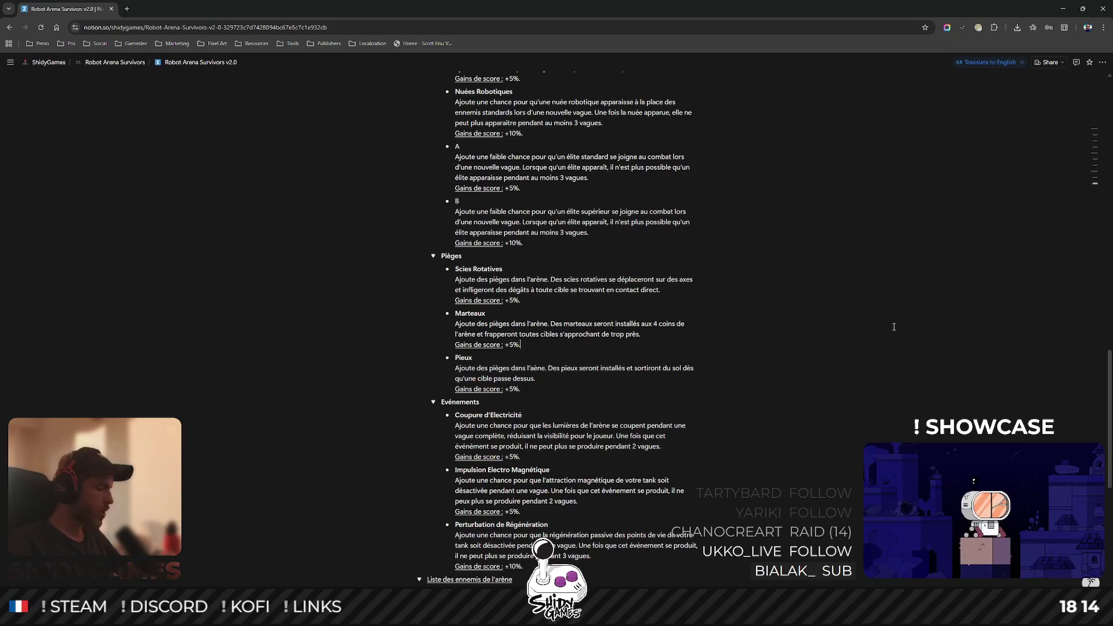
# - Insert the missing 'r' so "l'aène" reads "l'arène" in the Pieux description
pyautogui.click(534, 368)
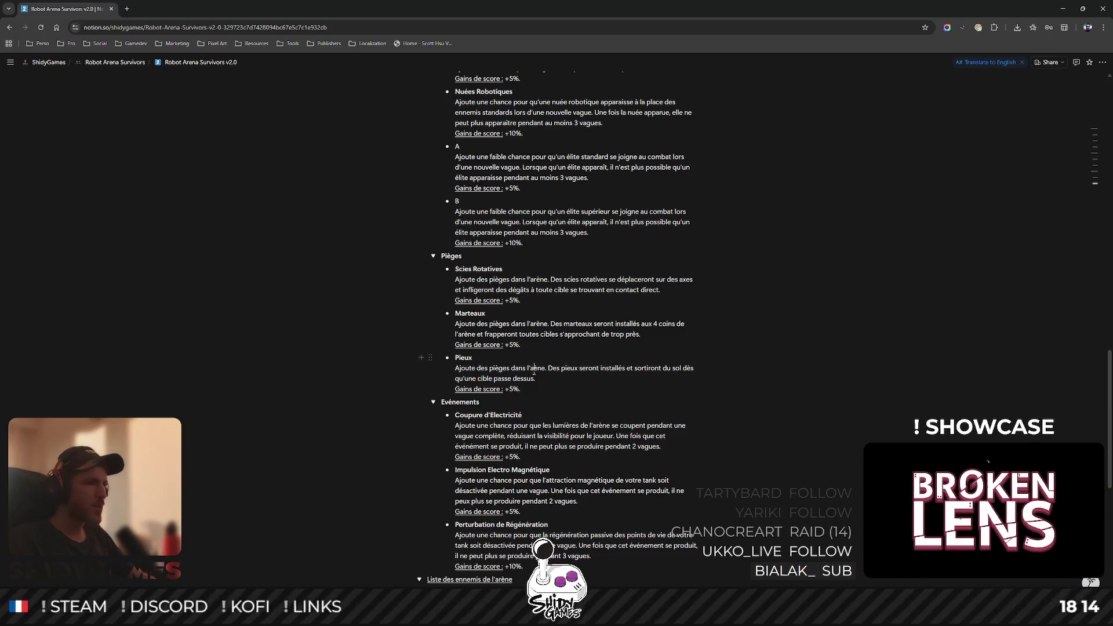
pyautogui.write('r')
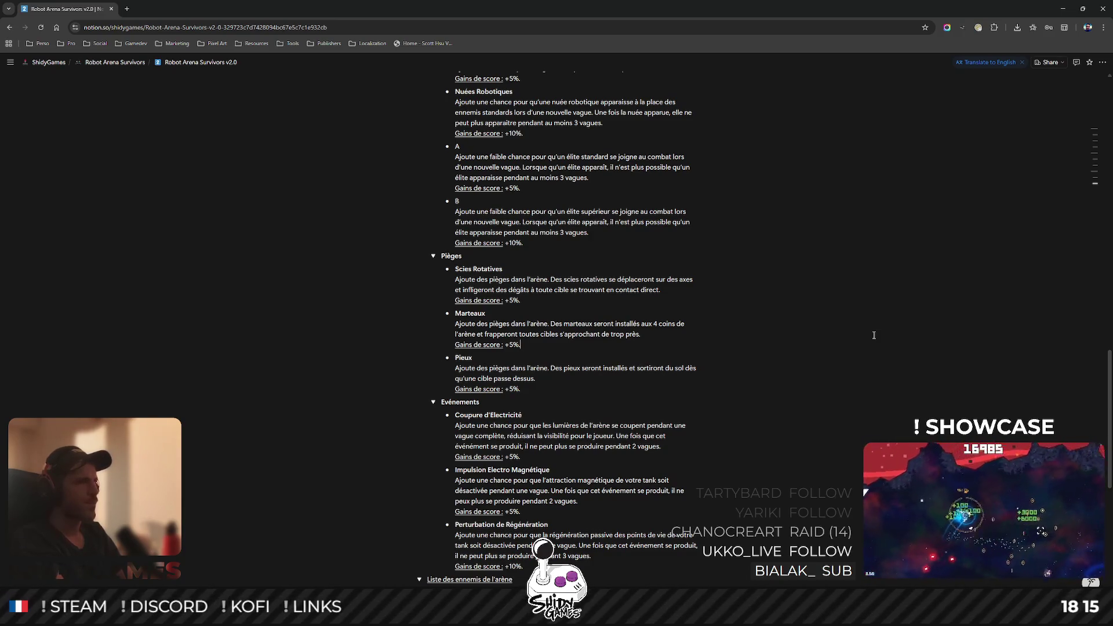
pyautogui.scroll(3, 874, 335)
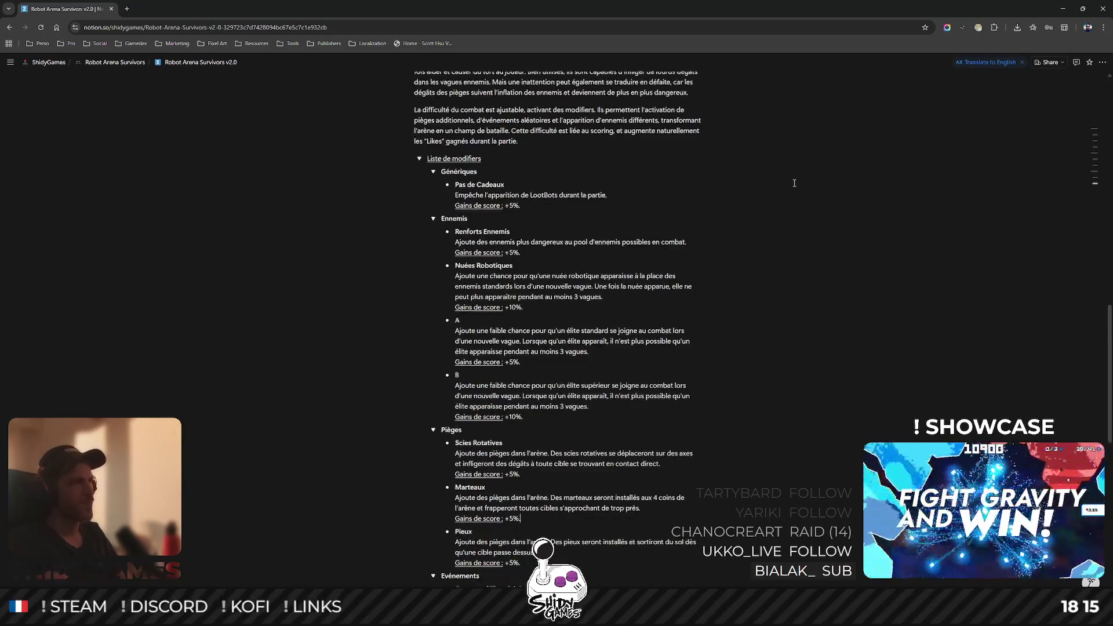
pyautogui.scroll(-5, 791, 214)
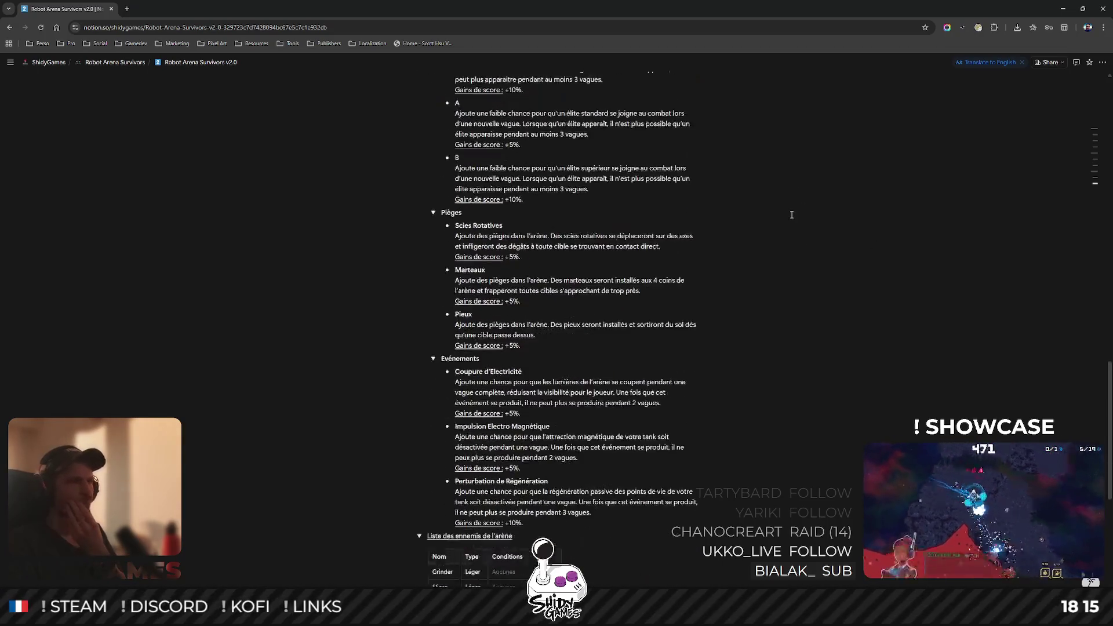
pyautogui.scroll(-3, 791, 214)
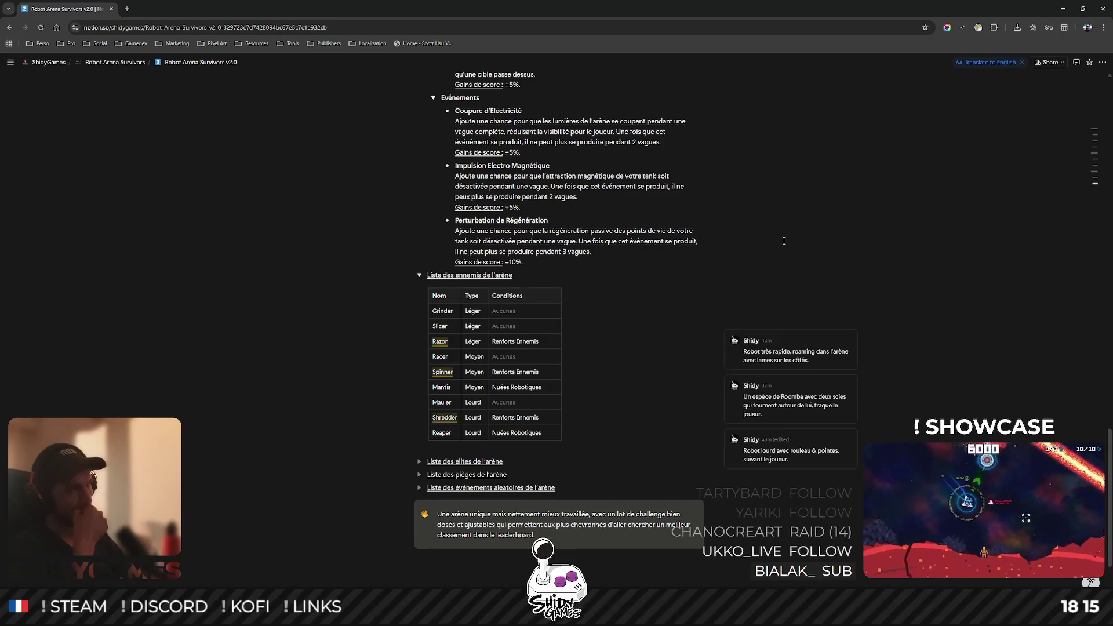
pyautogui.scroll(2, 512, 257)
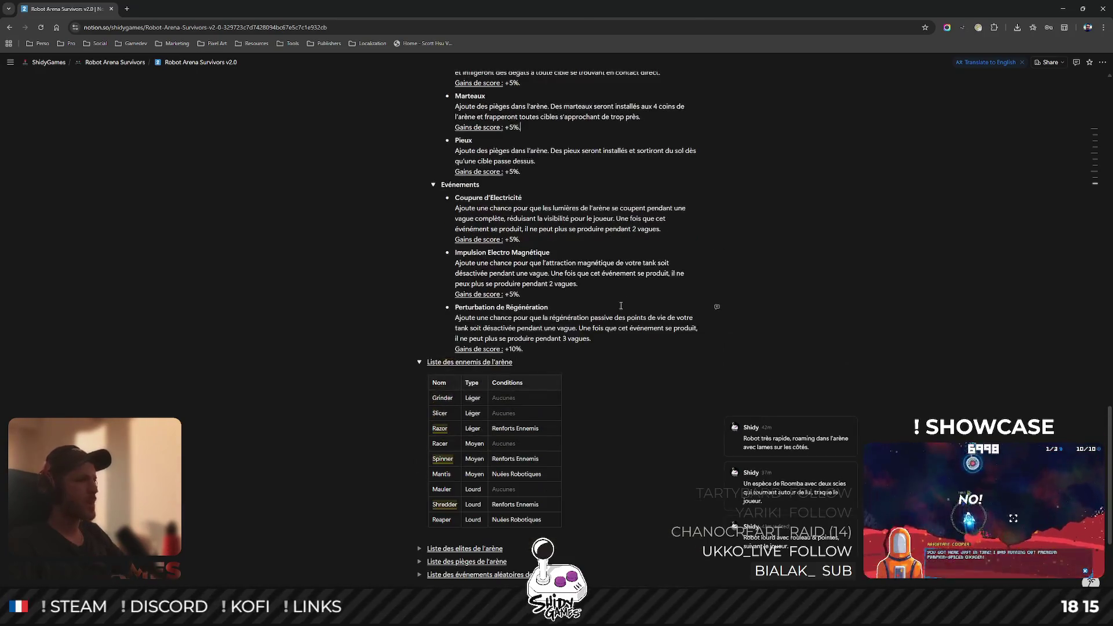
pyautogui.scroll(3, 336, 307)
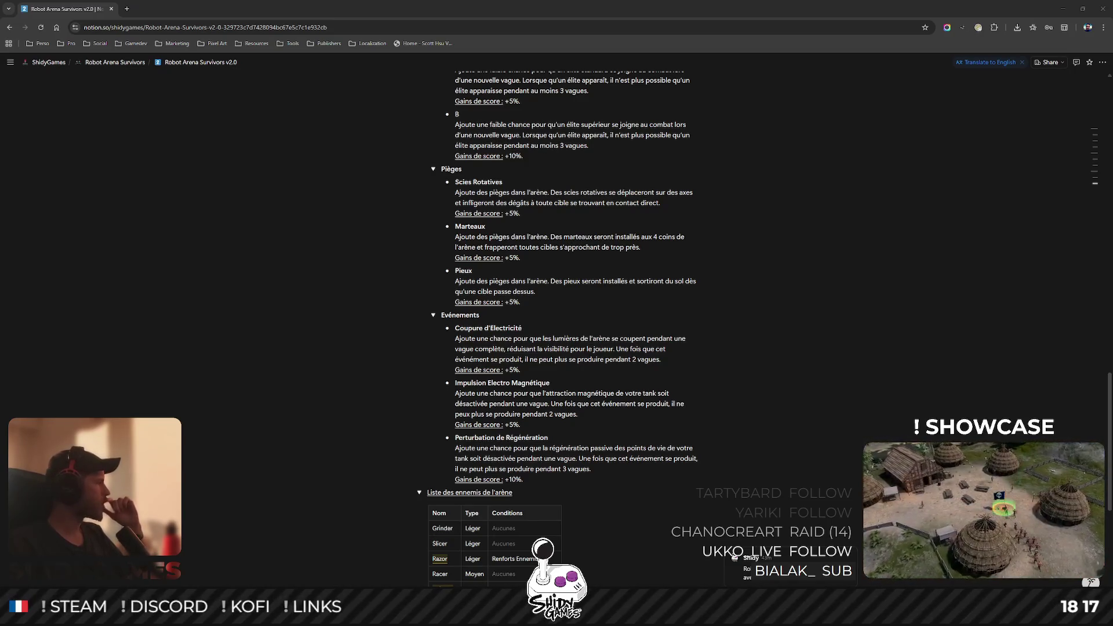
pyautogui.click(520, 257)
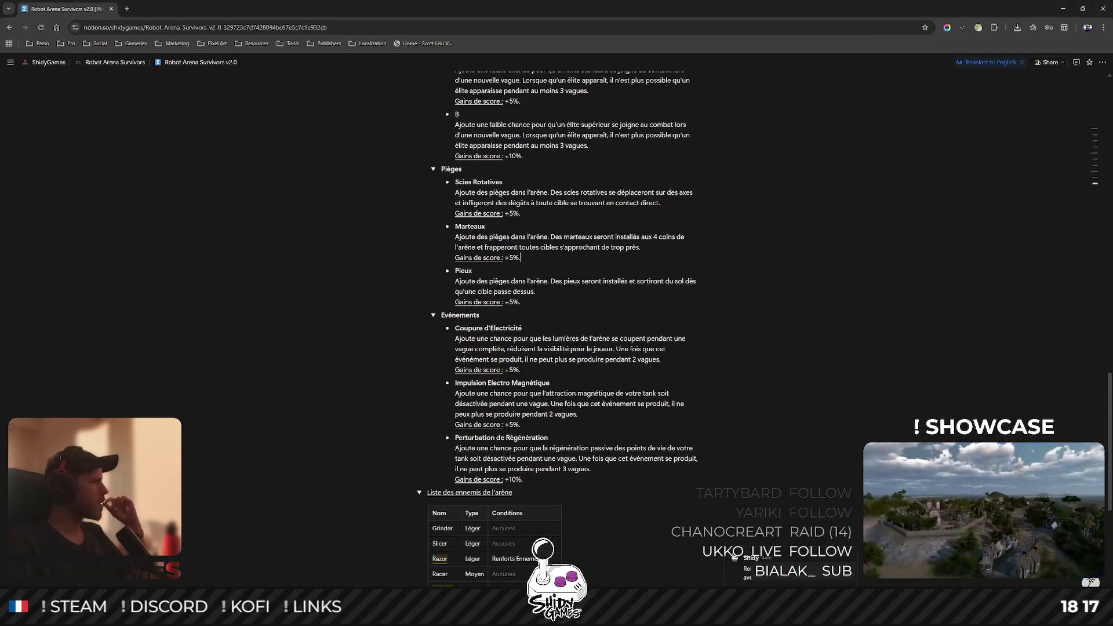